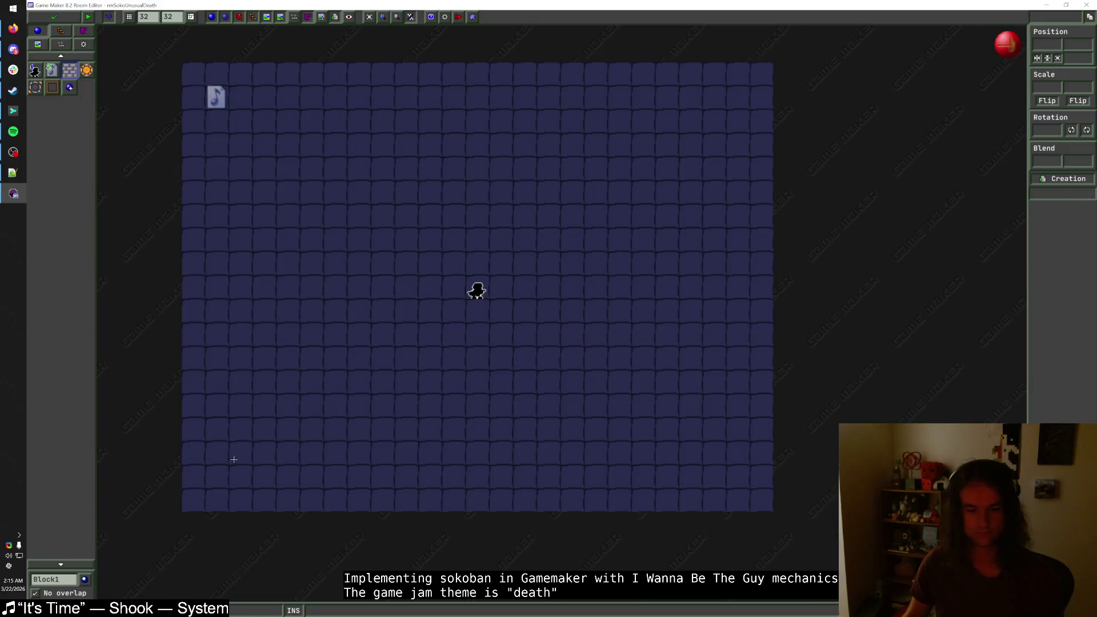
- Lay a Block1 brick row along the bottom floor and place a Hawk at its right end
drag(226, 482, 736, 480)
click(60, 578)
click(86, 366)
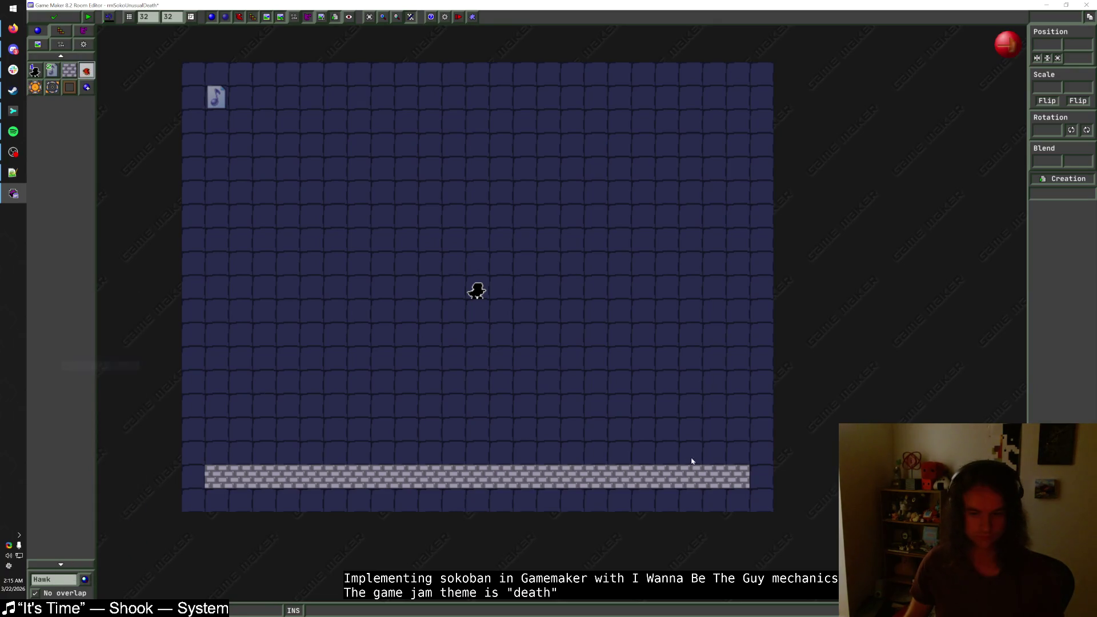
click(737, 457)
- Paint the corridor's upper wall, its right end and a brick column at the left end
click(69, 70)
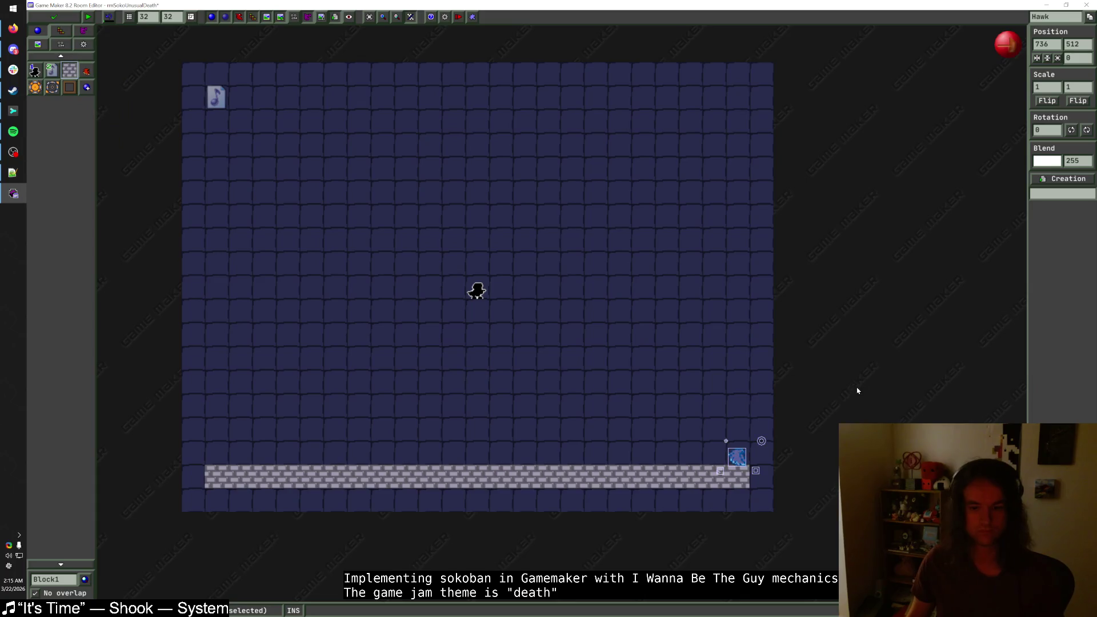
mouse_move(761, 477)
mouse_down()
mouse_move(759, 429)
mouse_move(259, 425)
mouse_up()
key(Escape)
drag(216, 457, 217, 400)
right_click(264, 423)
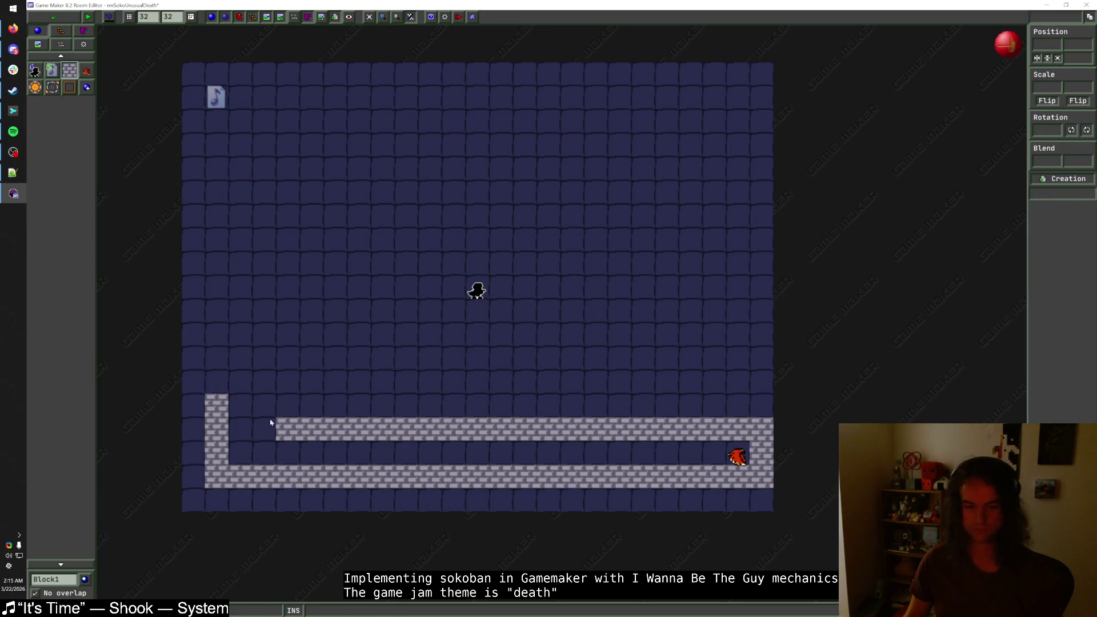
right_click(217, 452)
- Rebuild the corridor's left end, filling its corner with brick columns
drag(266, 432, 264, 406)
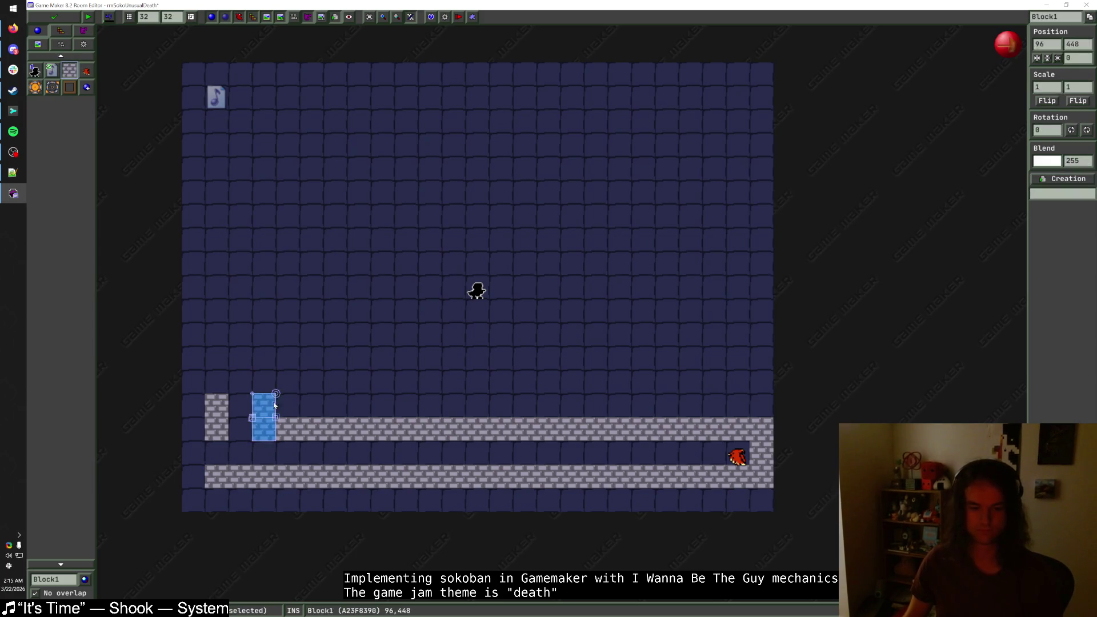
drag(197, 429, 194, 477)
right_click(225, 403)
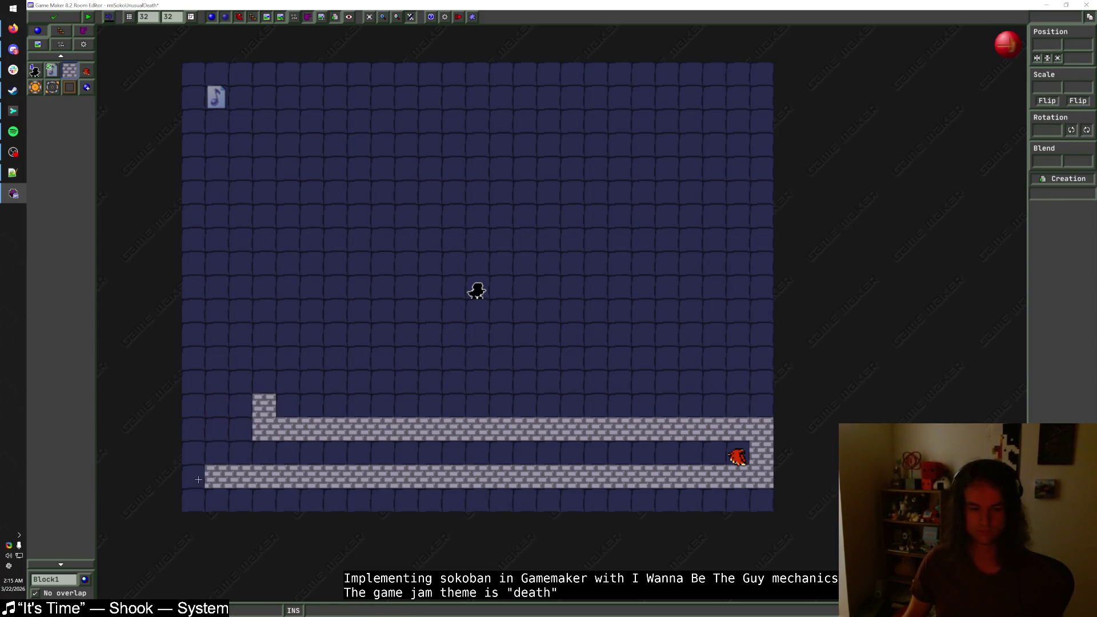
drag(216, 429, 225, 455)
click(240, 430)
- Fix the bricks around the corridor opening and raise both left pillars into taller walls
right_click(264, 407)
right_click(264, 429)
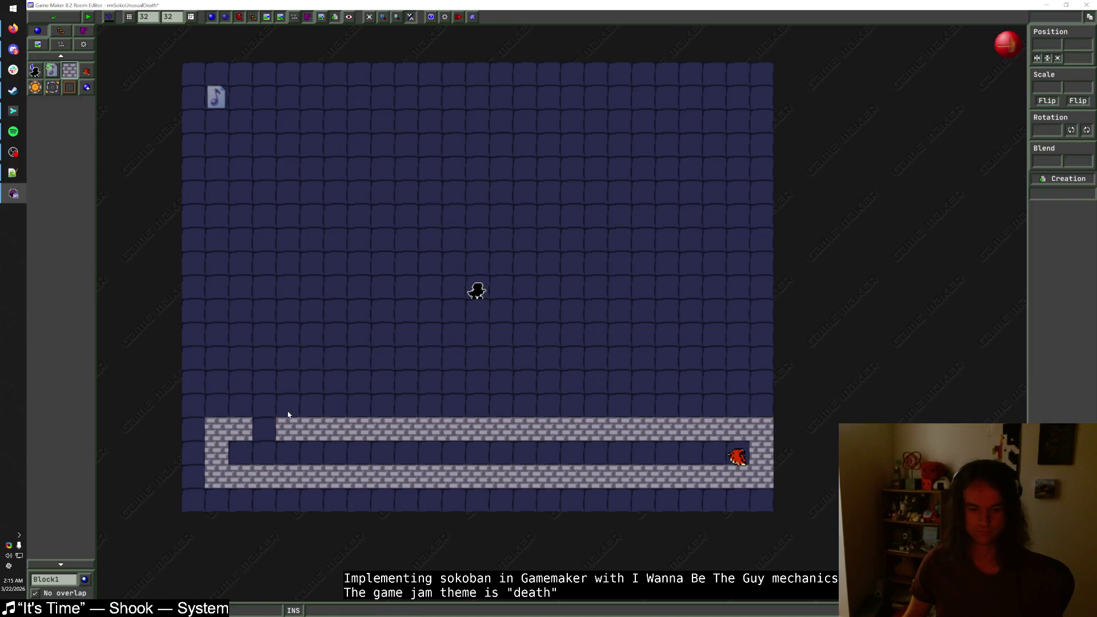
click(287, 406)
click(240, 405)
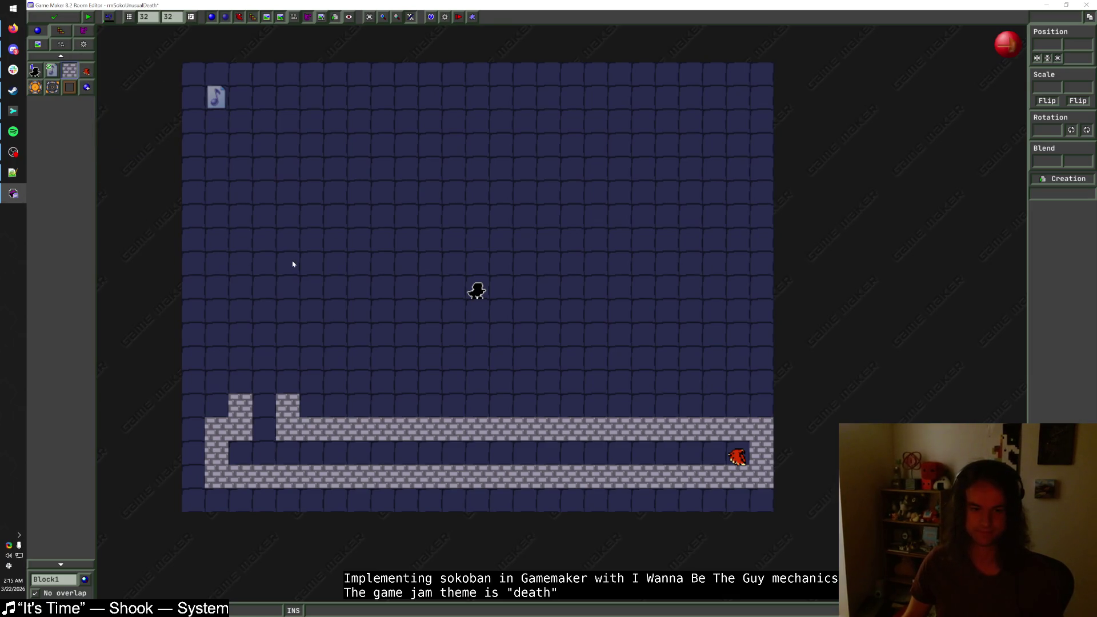
drag(240, 383, 240, 309)
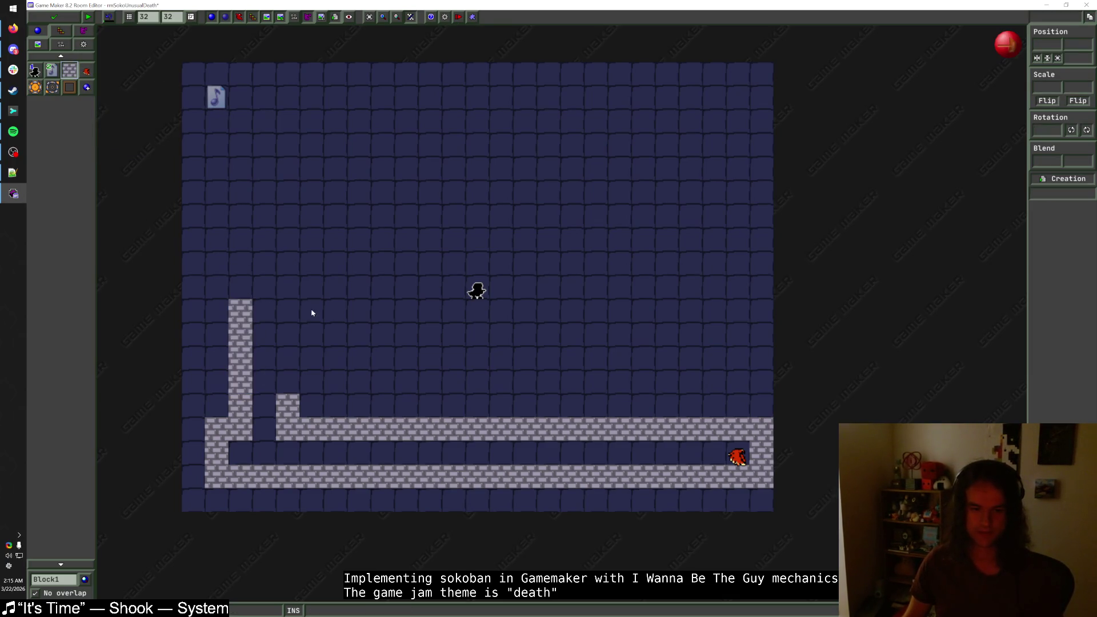
drag(289, 386, 289, 358)
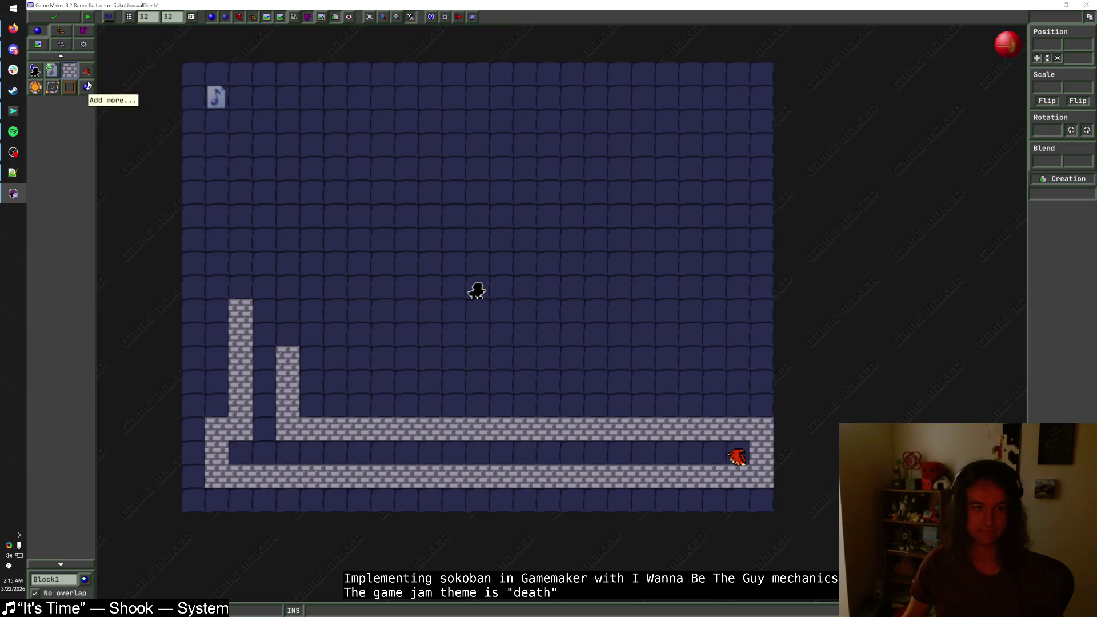
- Save Shook's 'It's Time' to Liked Songs in Spotify and minimize the player
click(14, 132)
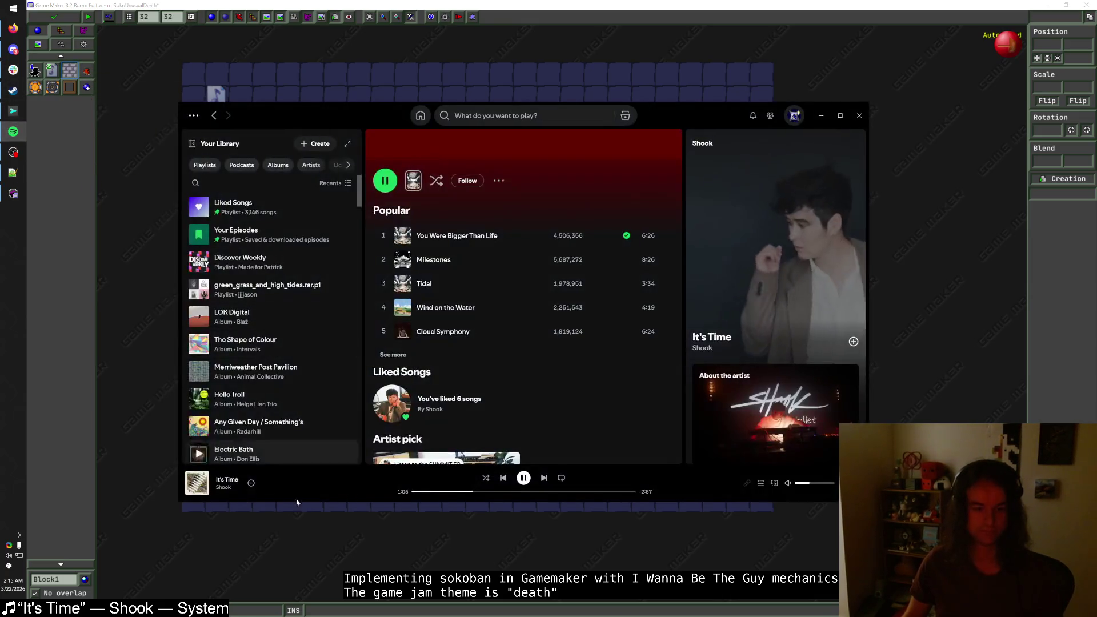
click(251, 485)
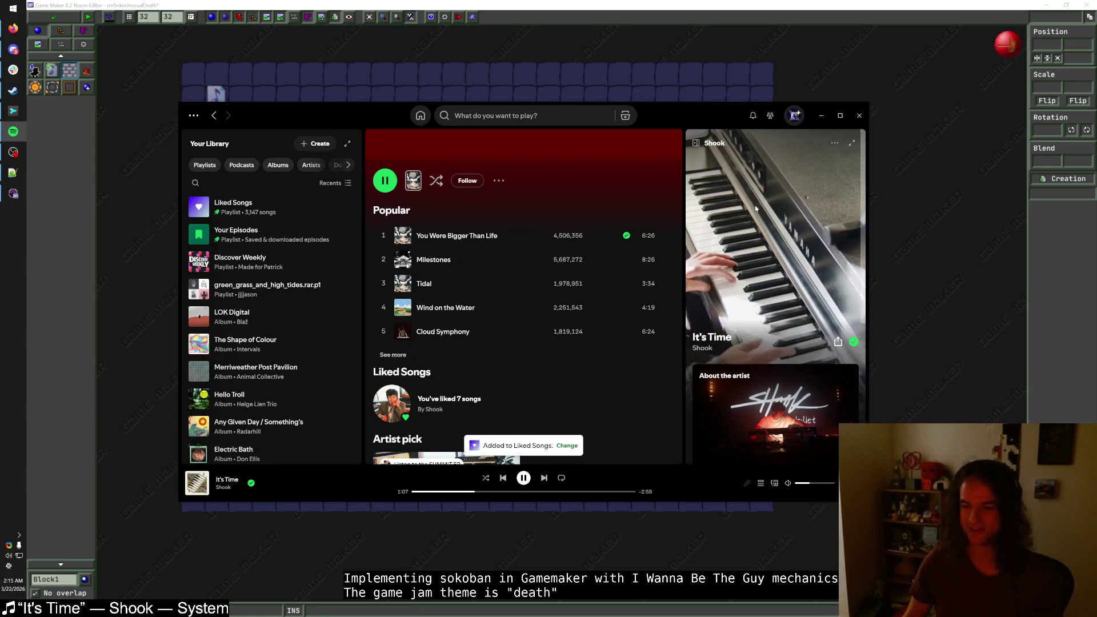
click(821, 120)
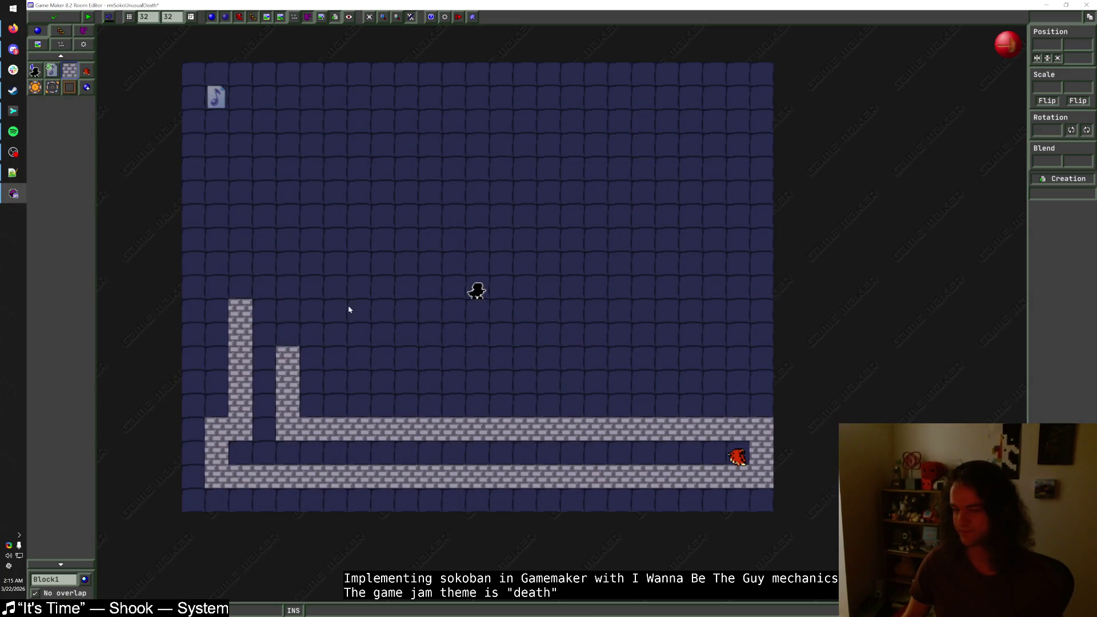
- Delete the short left brick pillar and move the player start onto the corridor top
right_click(296, 391)
mouse_move(295, 410)
mouse_down()
mouse_move(293, 398)
mouse_move(317, 394)
mouse_up()
right_click(291, 406)
right_click(297, 391)
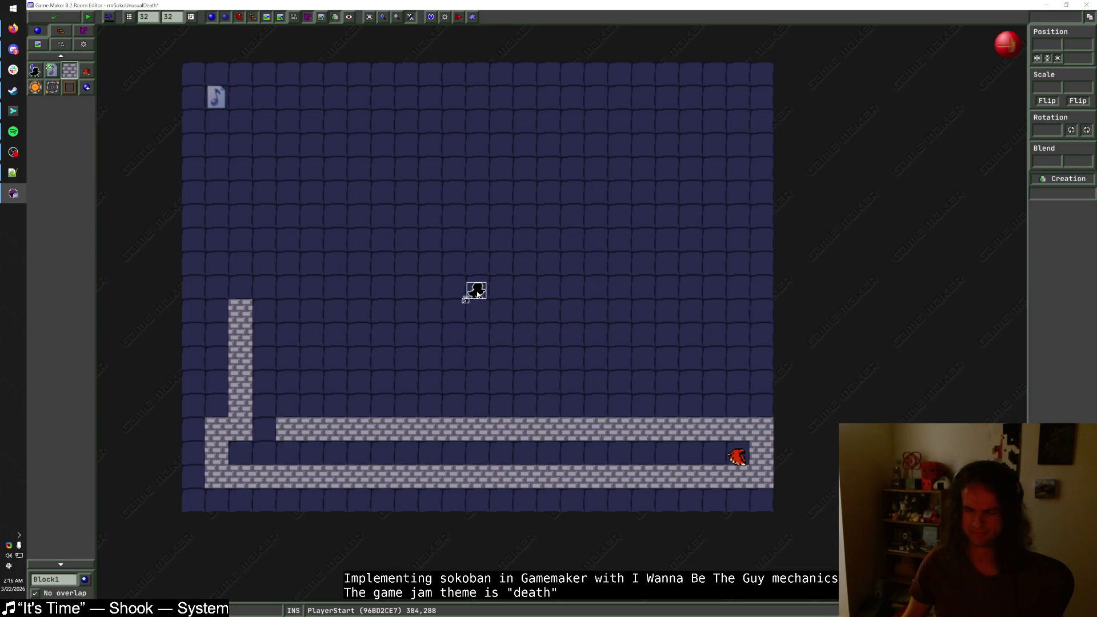
drag(477, 293, 475, 409)
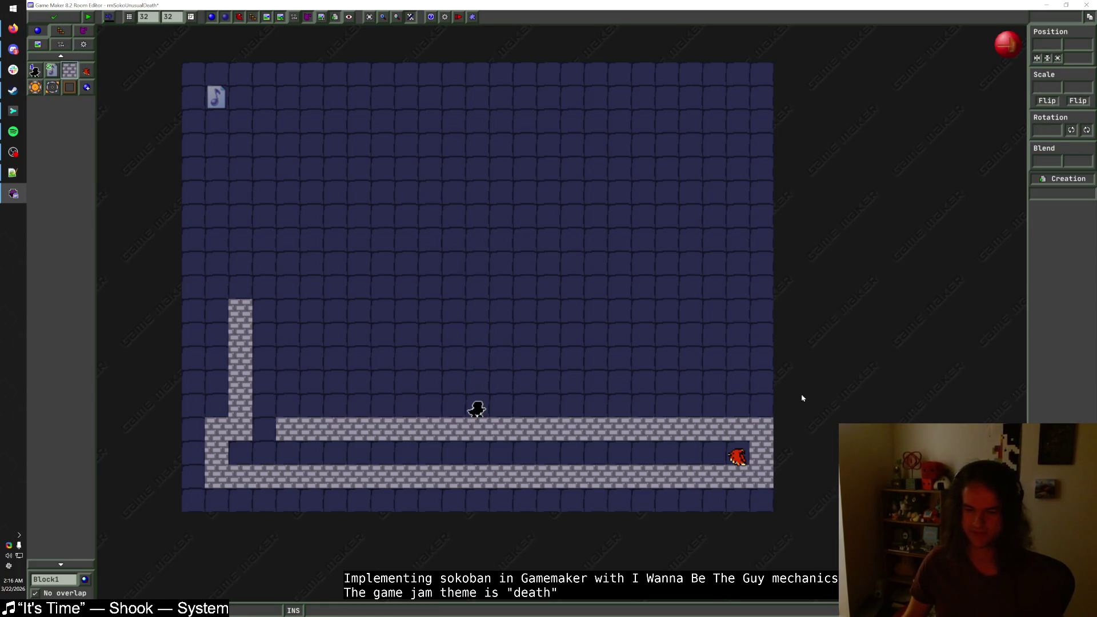
- Pull the corridor's right wall one cell inward
right_click(761, 440)
click(737, 452)
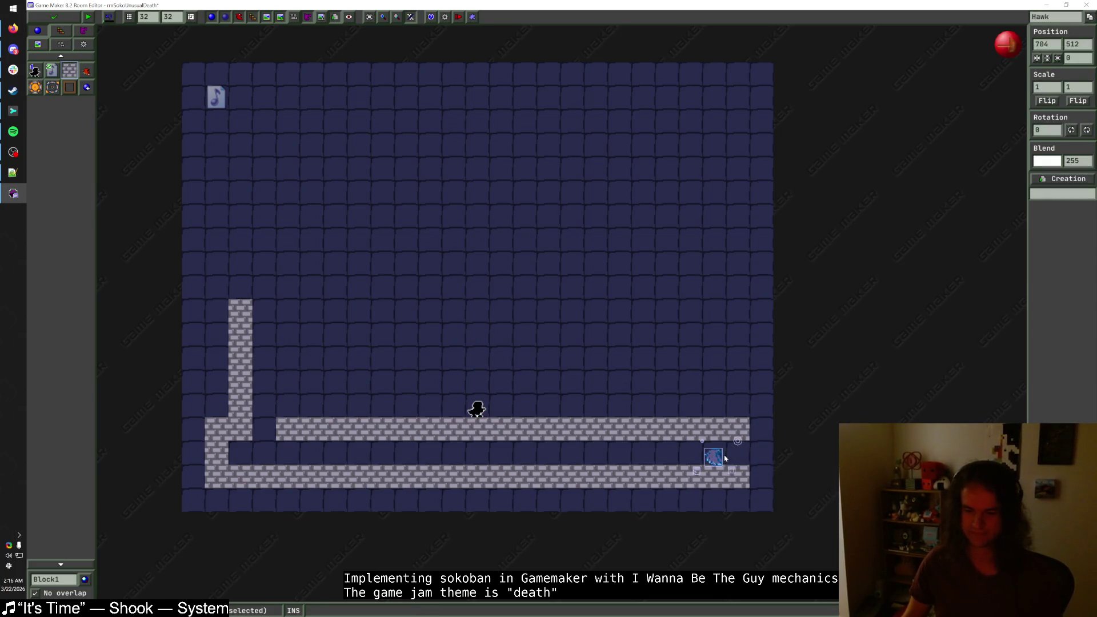
key(Escape)
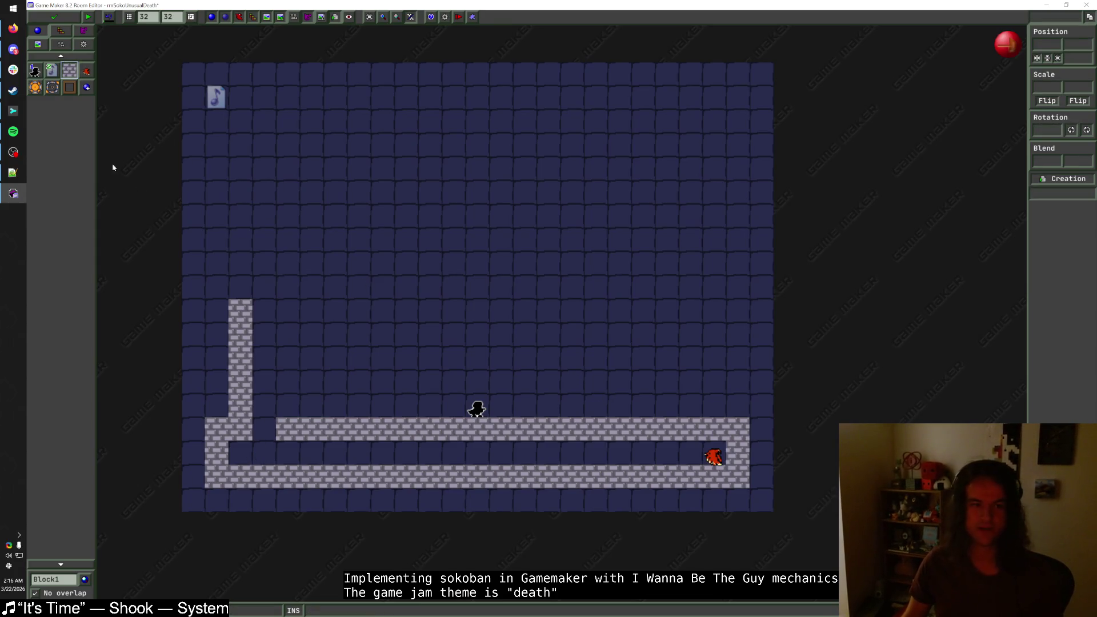
click(69, 86)
- Place two side-by-side death blocks in the lower corridor
click(406, 452)
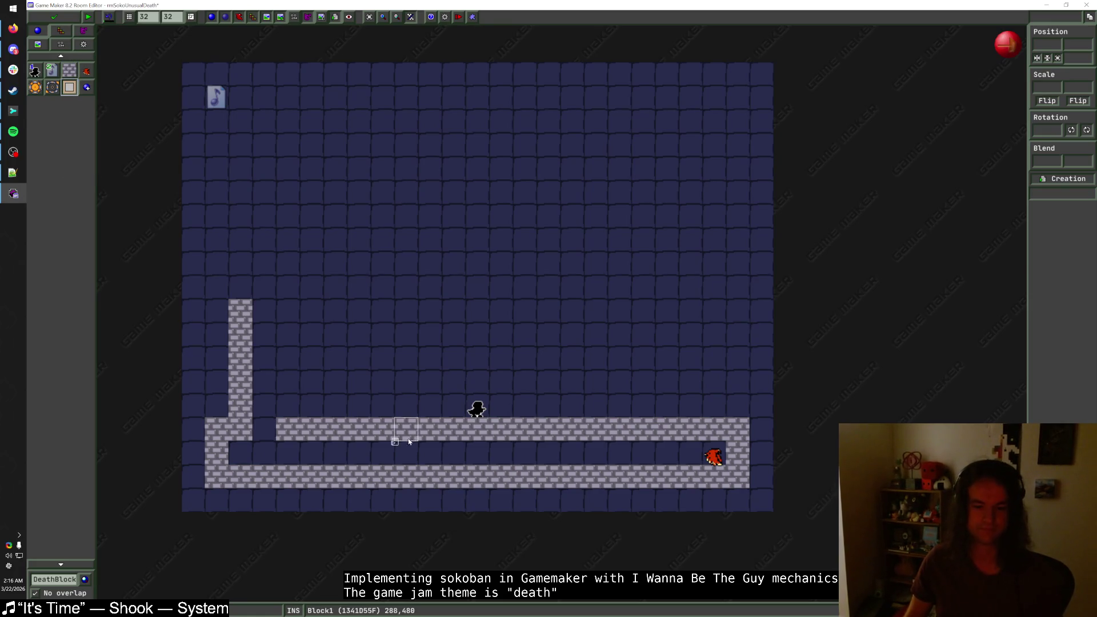
click(64, 578)
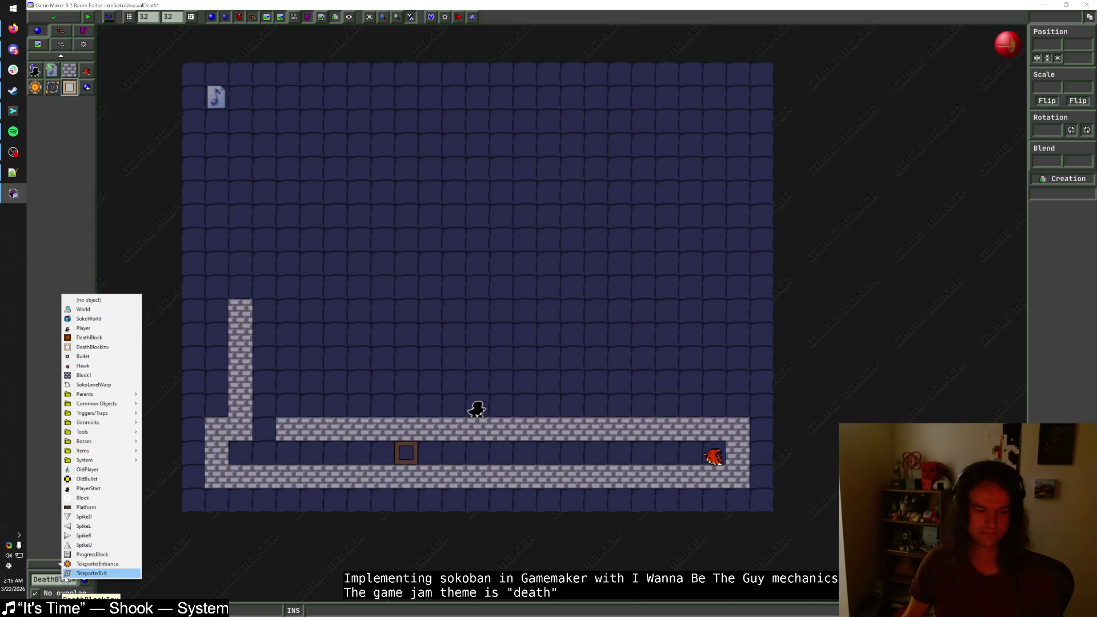
click(89, 337)
click(430, 452)
key(Escape)
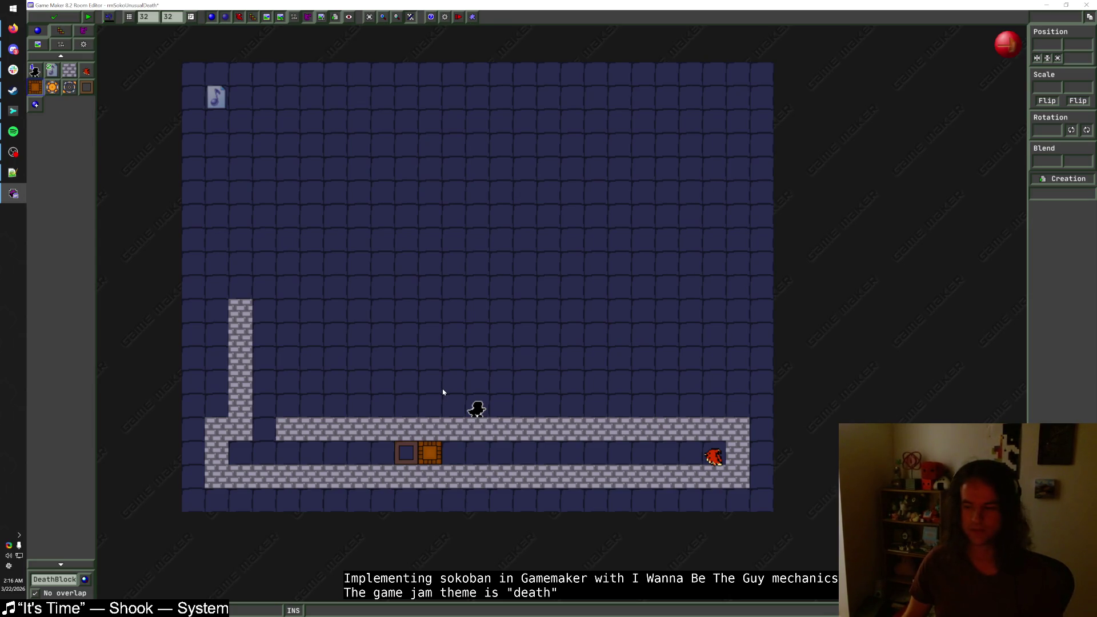
- Place a teleporter entrance and exit in the open area above the corridor
click(52, 86)
click(127, 100)
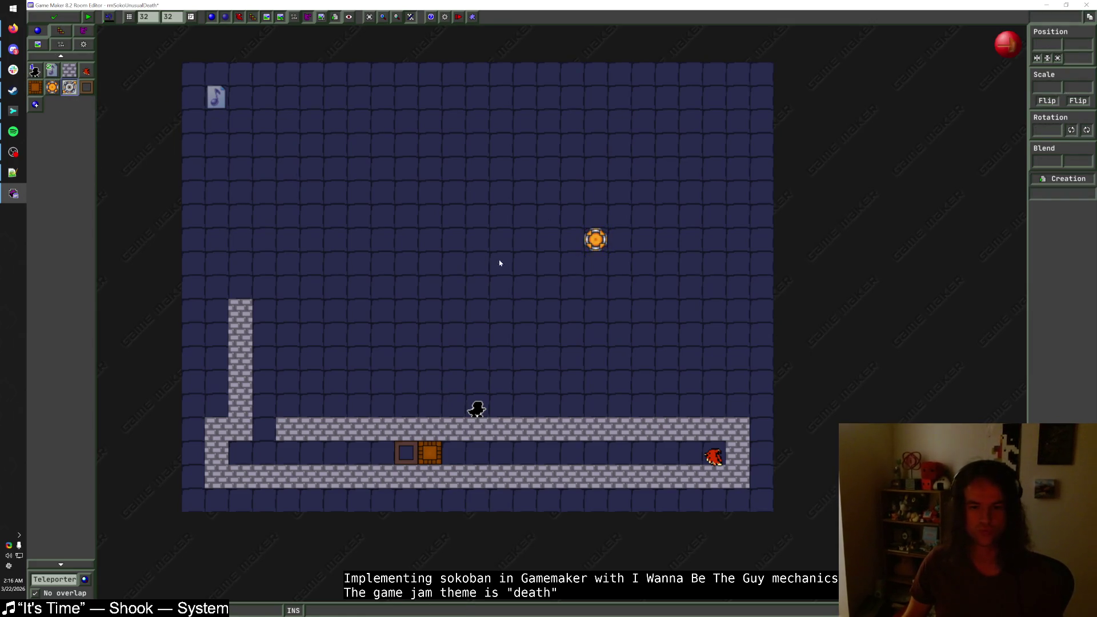
click(594, 286)
mouse_move(606, 243)
mouse_down()
mouse_move(369, 266)
mouse_move(402, 277)
mouse_move(399, 250)
mouse_up()
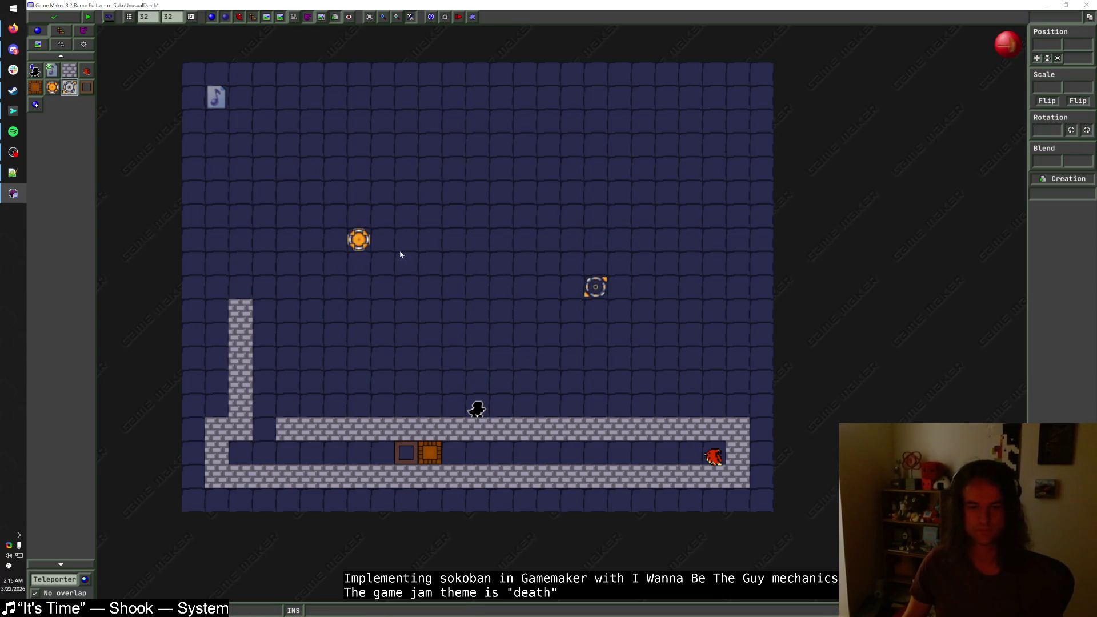
- Raise the left brick wall by two blocks
click(69, 70)
click(249, 288)
click(242, 253)
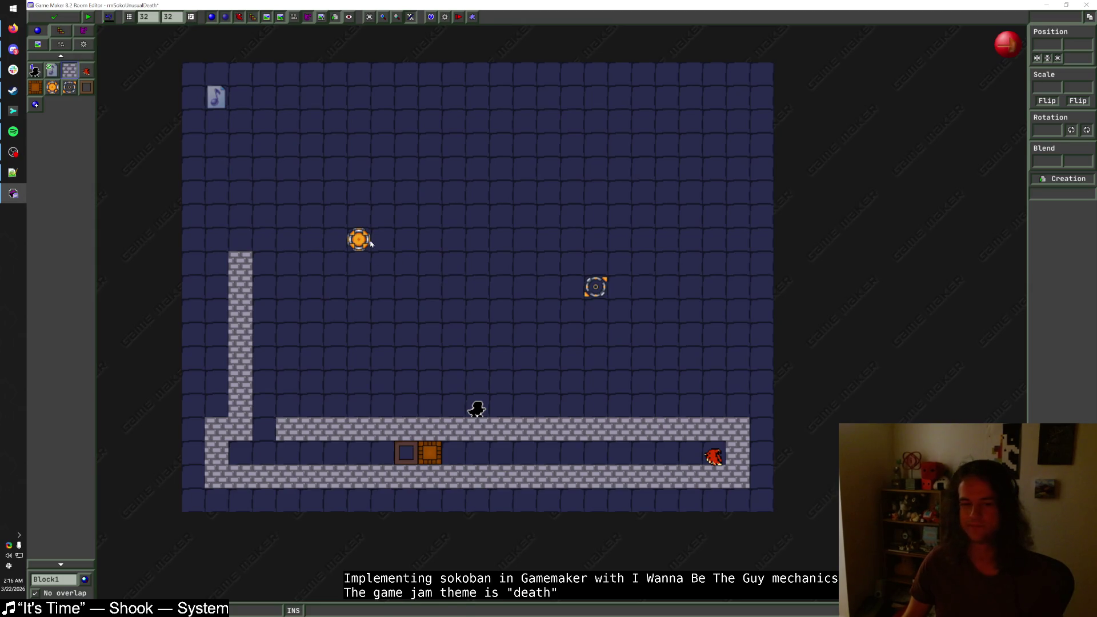
- Reposition the teleporter entrance and exit, undoing two stray brick placements
drag(361, 242, 363, 256)
mouse_move(594, 288)
mouse_down()
mouse_move(553, 288)
mouse_move(553, 312)
mouse_move(577, 311)
mouse_up()
drag(240, 240, 430, 240)
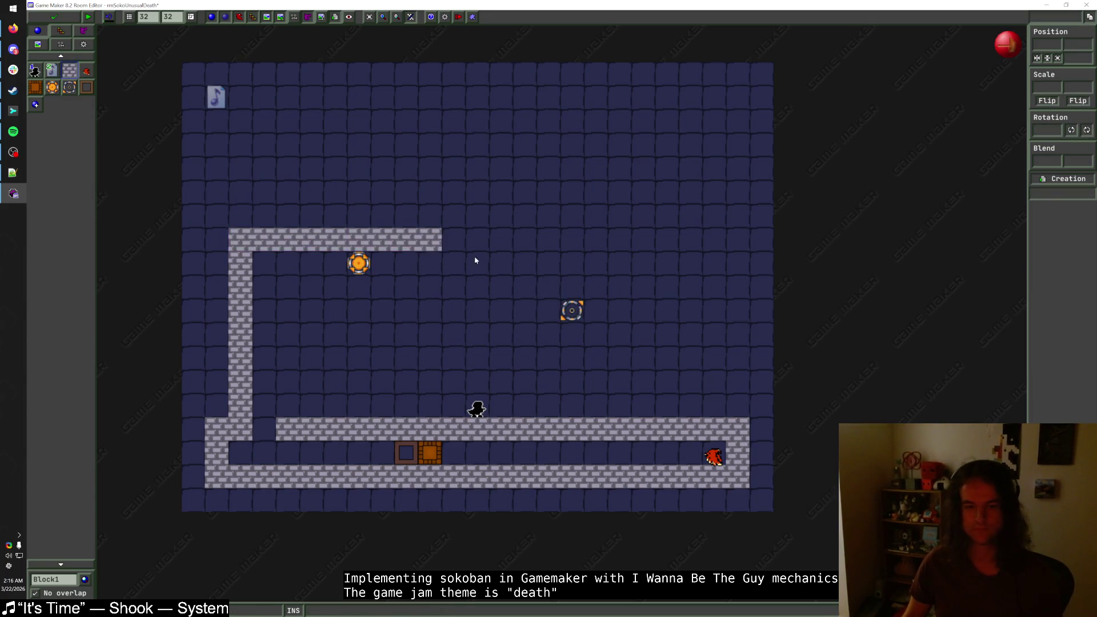
key(ctrl+z)
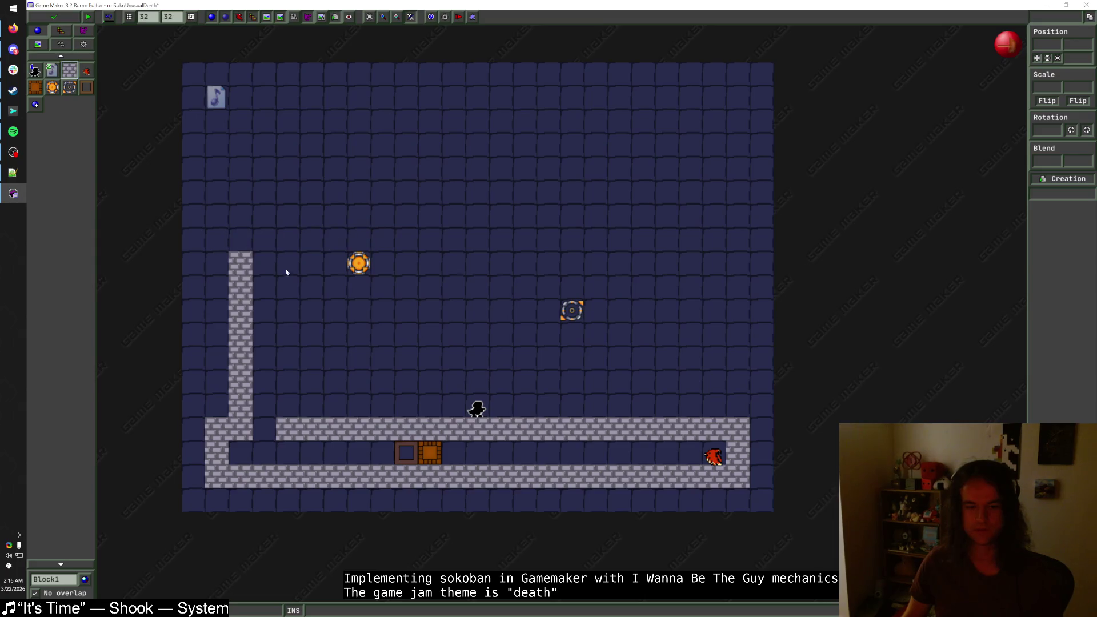
mouse_move(358, 264)
mouse_down()
mouse_move(357, 357)
mouse_move(330, 375)
mouse_up()
mouse_move(405, 381)
mouse_down()
mouse_move(570, 311)
mouse_move(370, 375)
mouse_move(441, 371)
mouse_up()
key(ctrl+z)
- Shift the teleporter entrance one cell left and move the player start into the chamber
click(571, 310)
click(392, 379)
drag(335, 381, 287, 381)
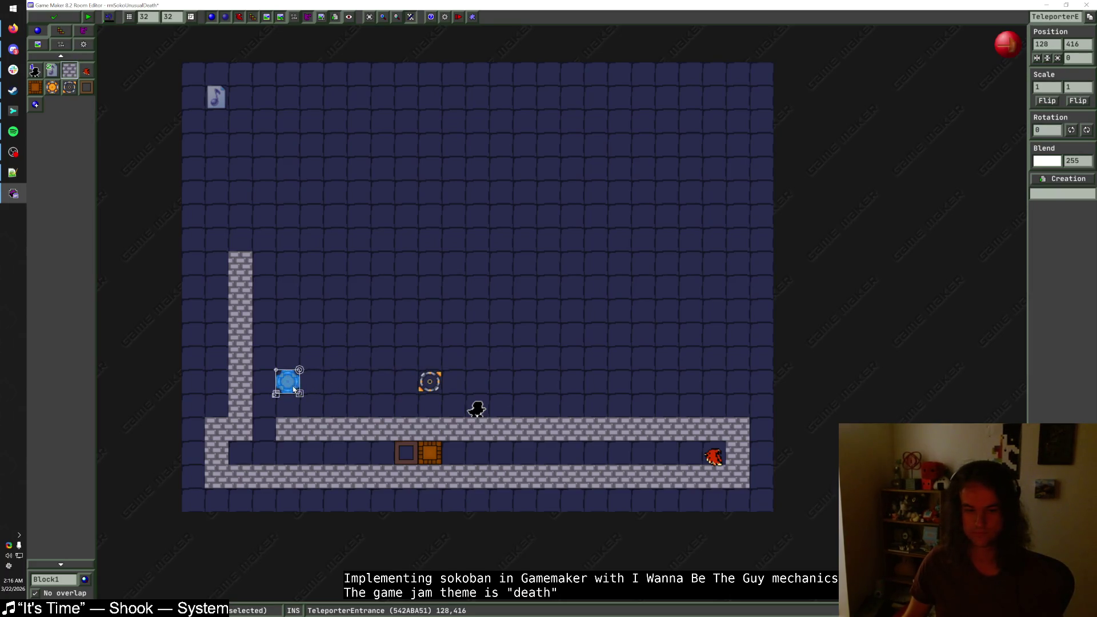
click(347, 359)
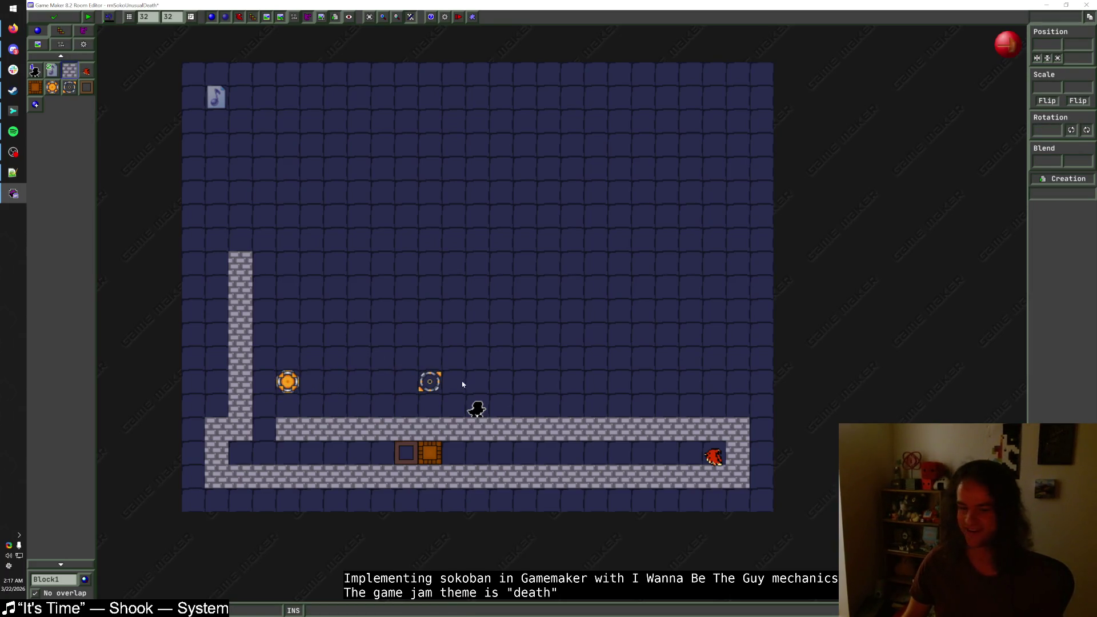
drag(476, 409, 359, 409)
click(393, 361)
- Trim the left wall's top blocks and lay a brick ceiling over the new chamber
right_click(240, 285)
right_click(240, 311)
drag(263, 334, 477, 335)
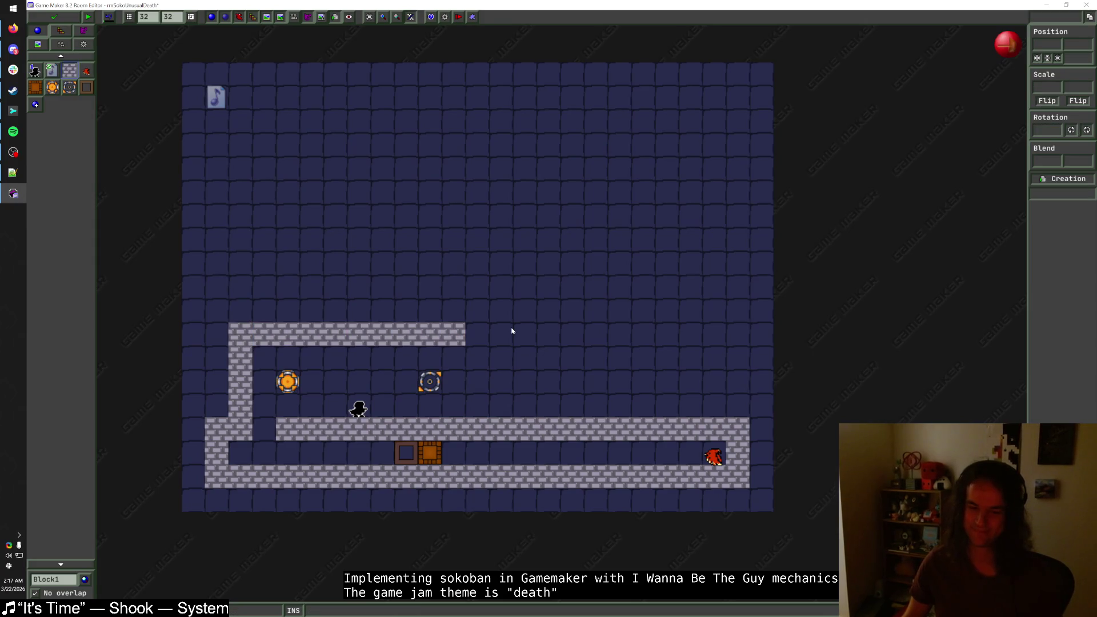
- Shift the left wall column and teleporter entrance left, removing the brick inside the chamber
drag(287, 381, 264, 382)
click(311, 381)
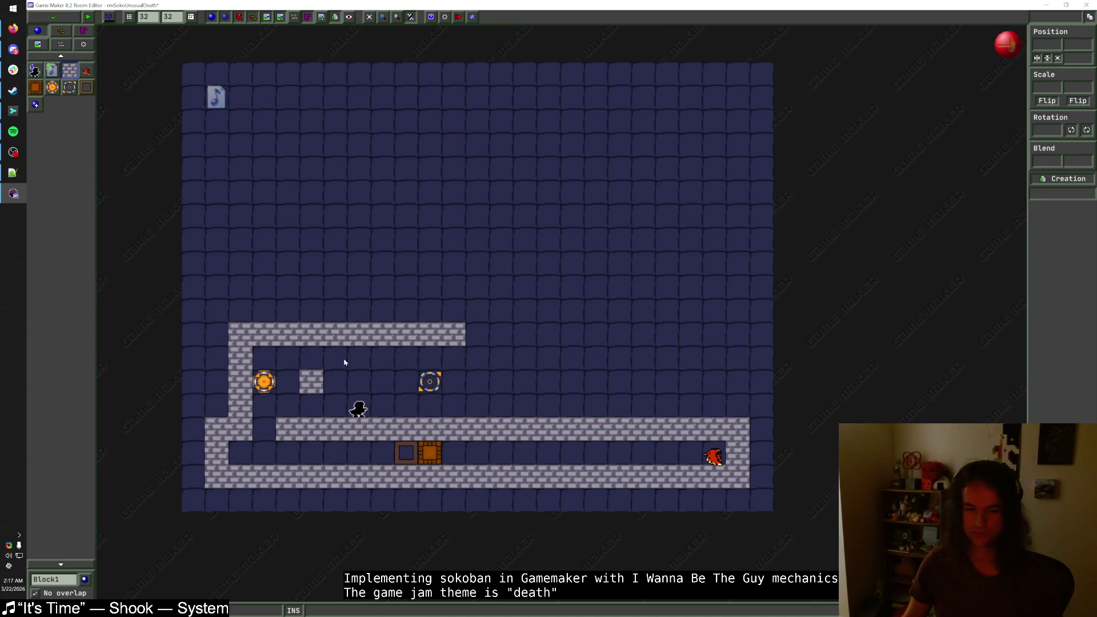
drag(247, 346, 227, 345)
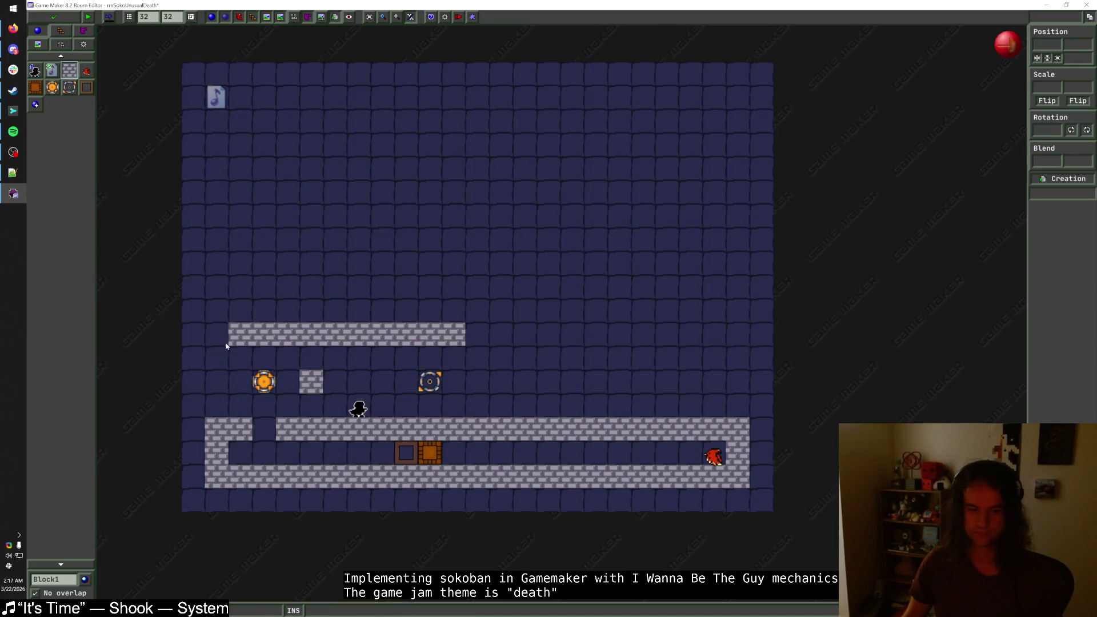
key(Escape)
drag(264, 383, 241, 383)
right_click(302, 388)
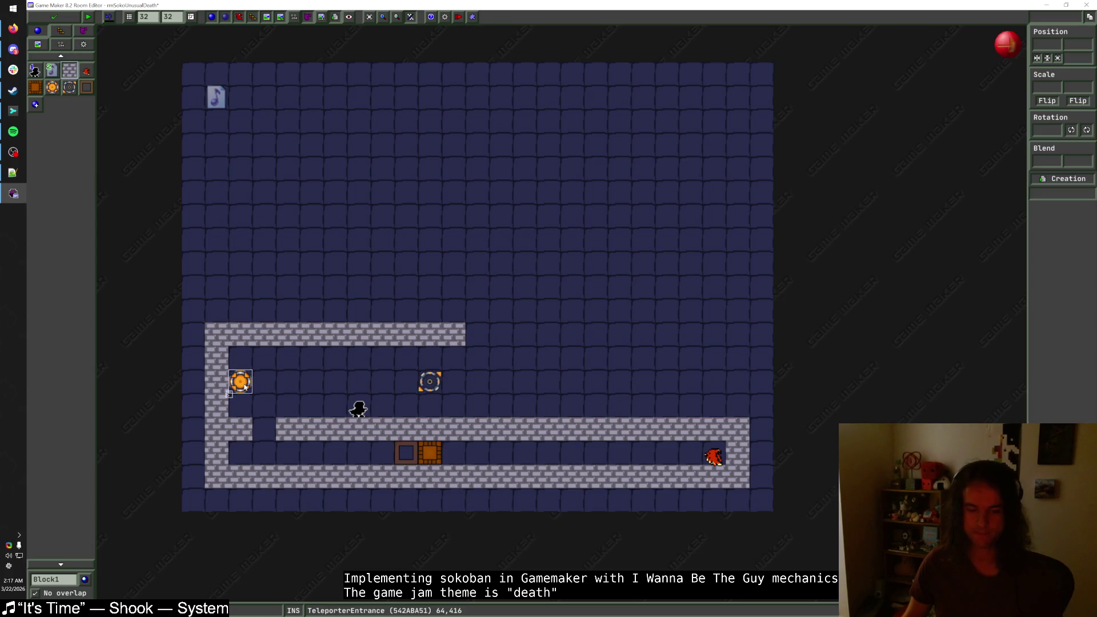
- Move the box and its target one tile right and place a Hawk with a wall block beside the player
drag(432, 454, 470, 456)
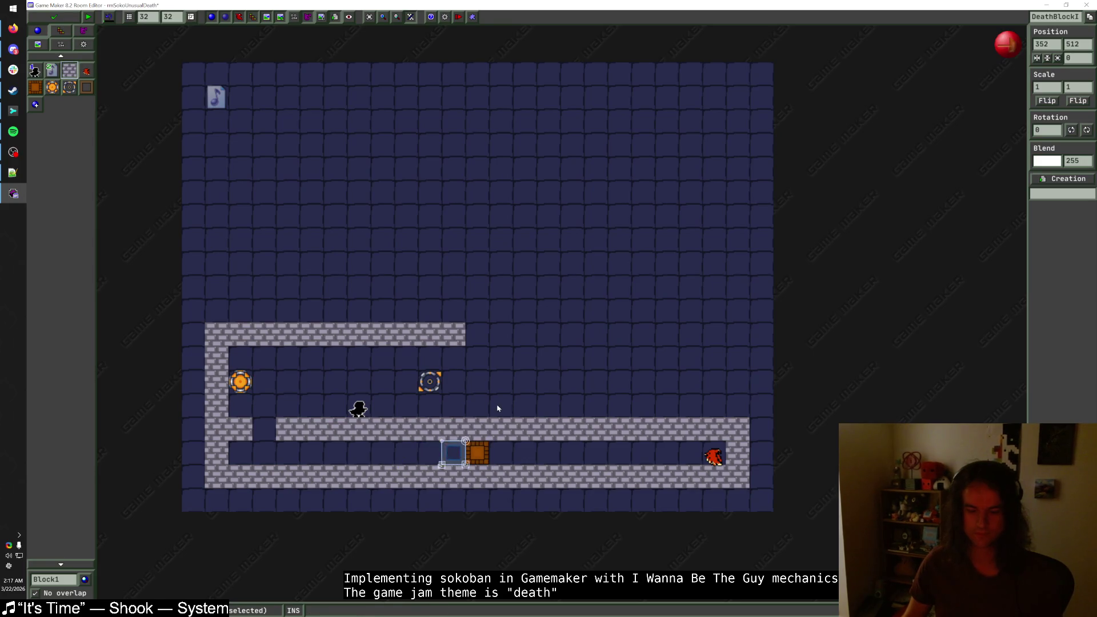
click(86, 70)
click(406, 408)
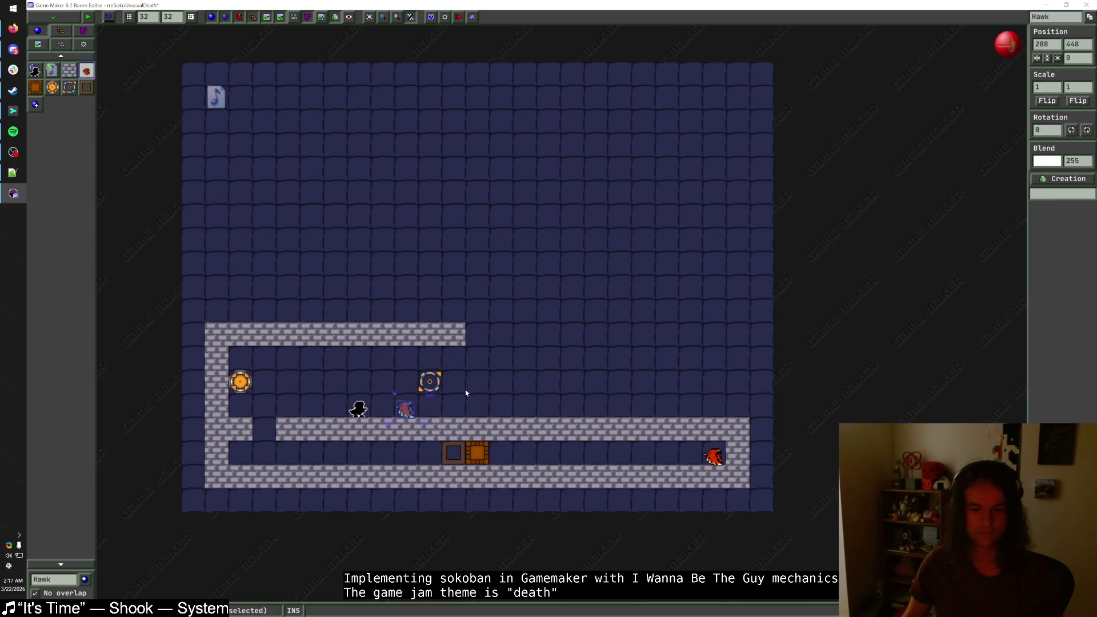
click(69, 70)
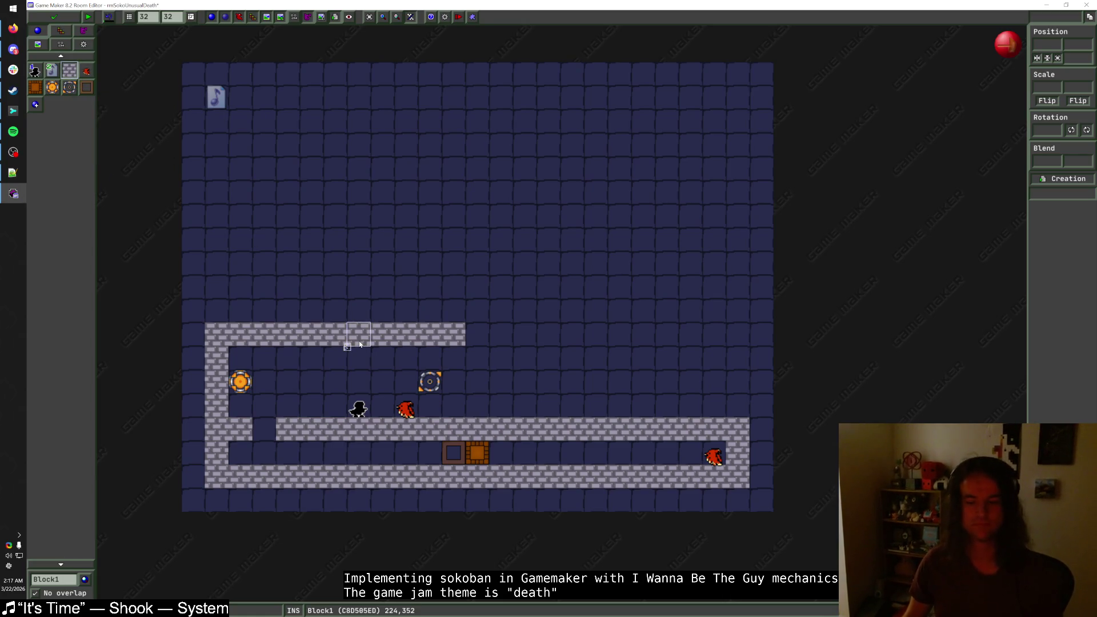
click(382, 406)
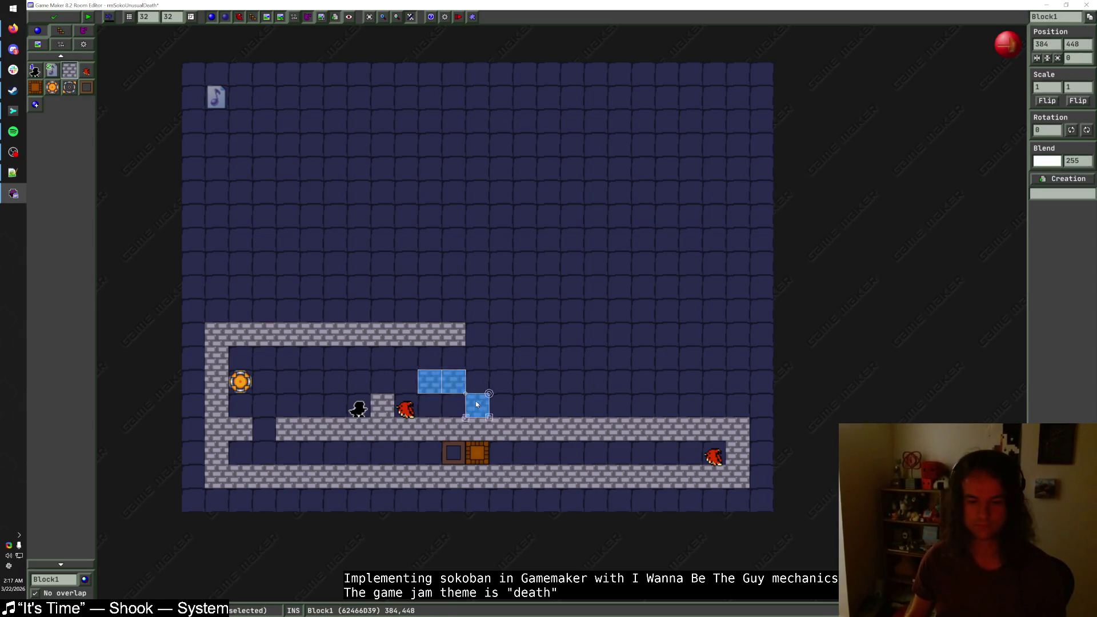
- Wall in a pocket around the teleporter exit and shift the player start up a tile
click(440, 379)
mouse_move(439, 377)
mouse_down()
mouse_move(463, 401)
mouse_move(480, 384)
mouse_move(477, 406)
mouse_up()
drag(477, 335, 478, 360)
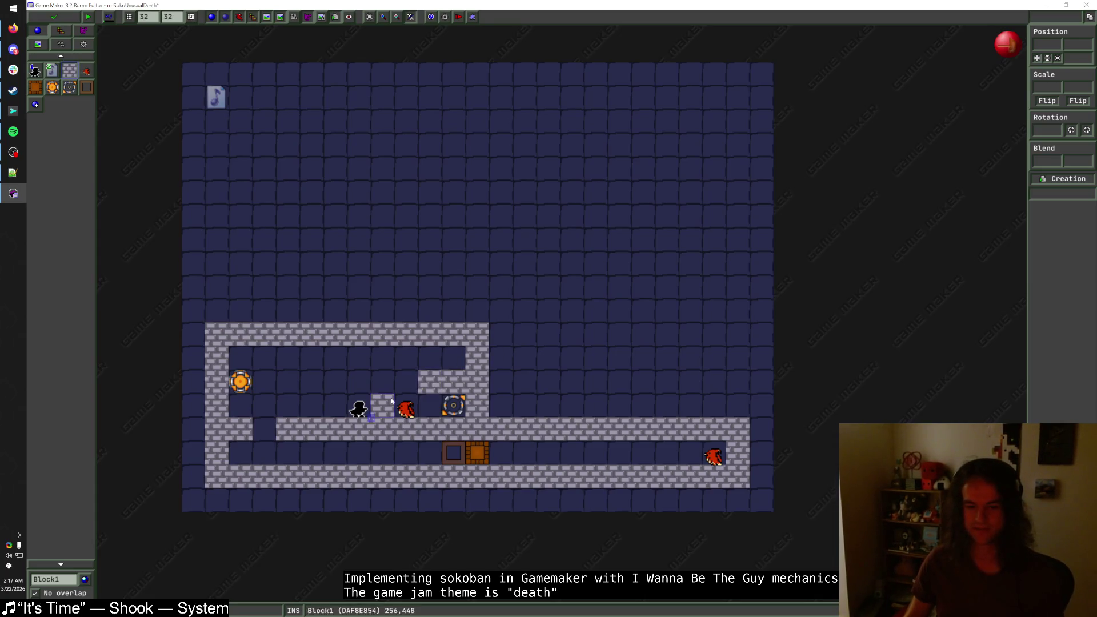
mouse_move(349, 416)
mouse_down()
mouse_move(373, 393)
mouse_move(350, 393)
mouse_up()
click(392, 375)
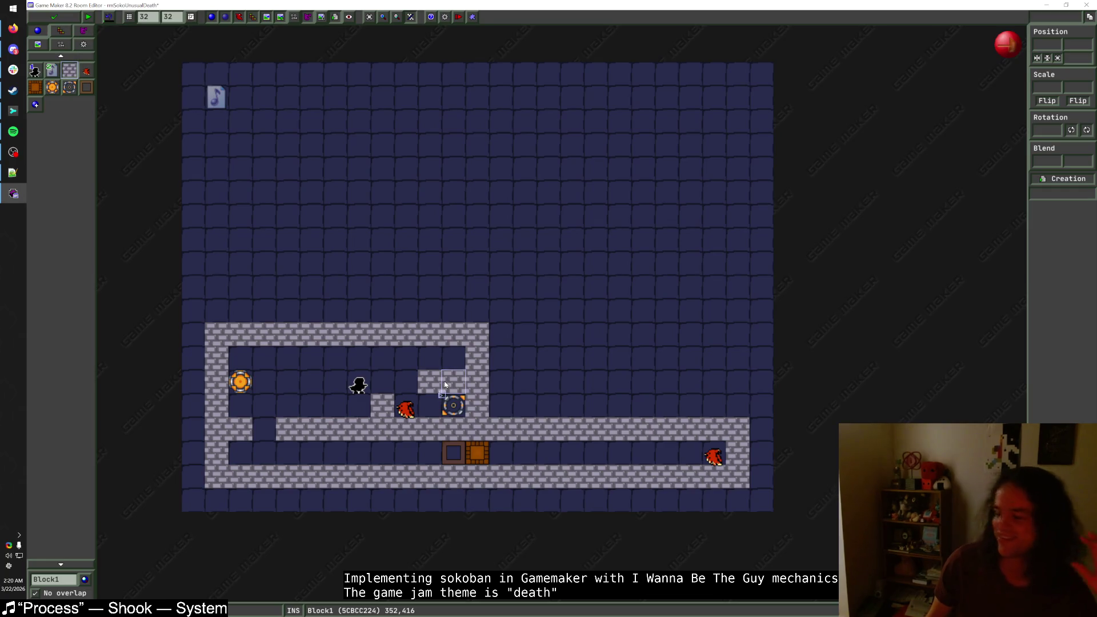
- Delete the wall block beside the player, move the player start left, and raise the small wall block
right_click(445, 383)
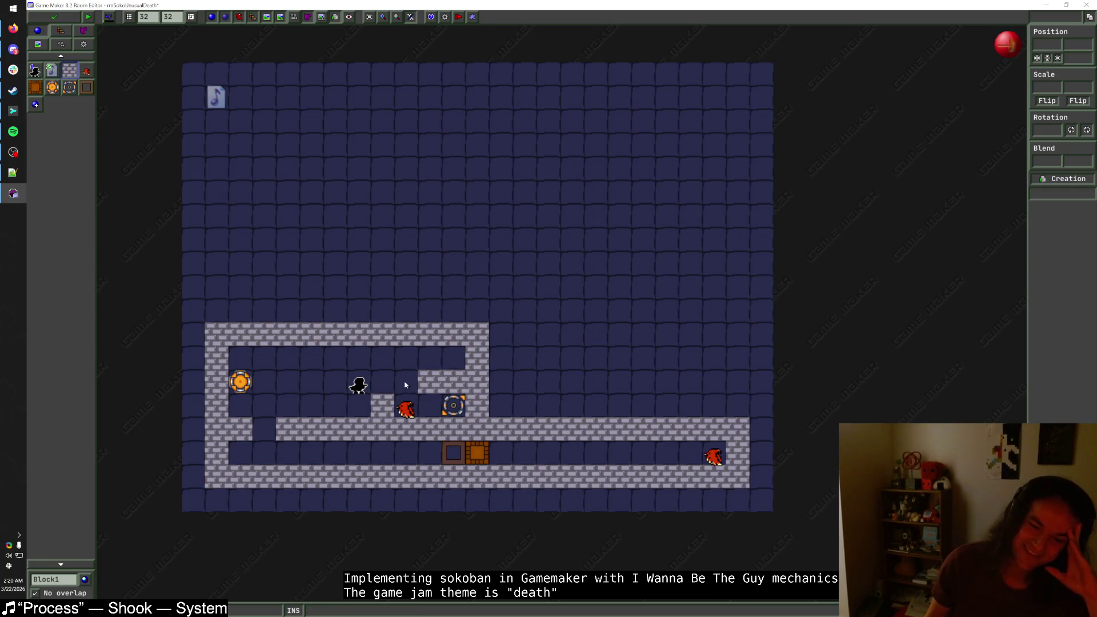
drag(359, 385, 335, 386)
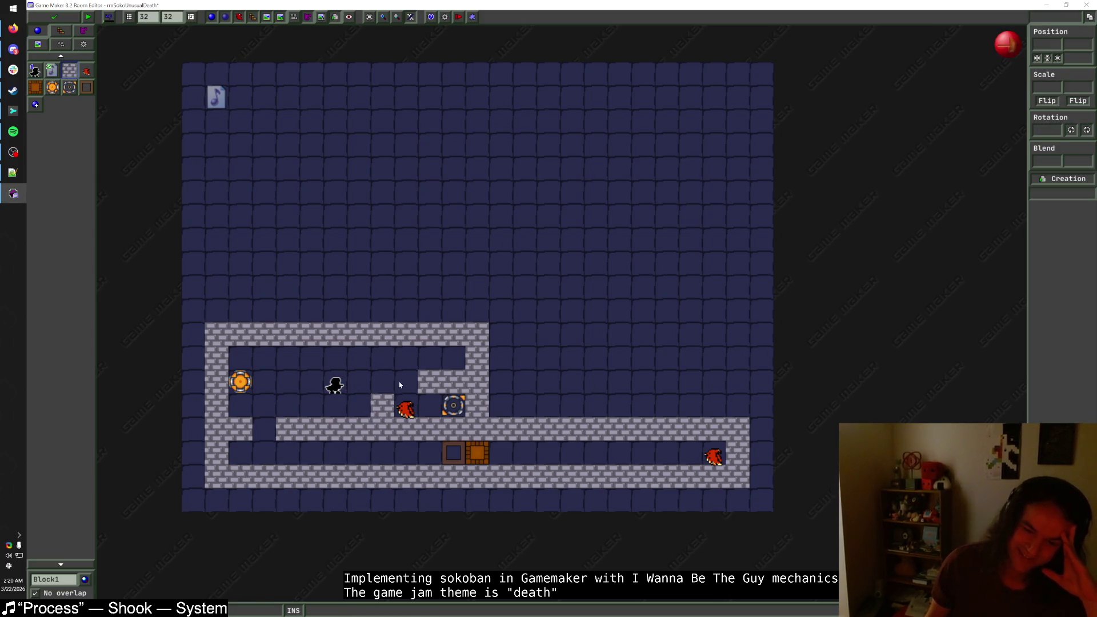
click(384, 407)
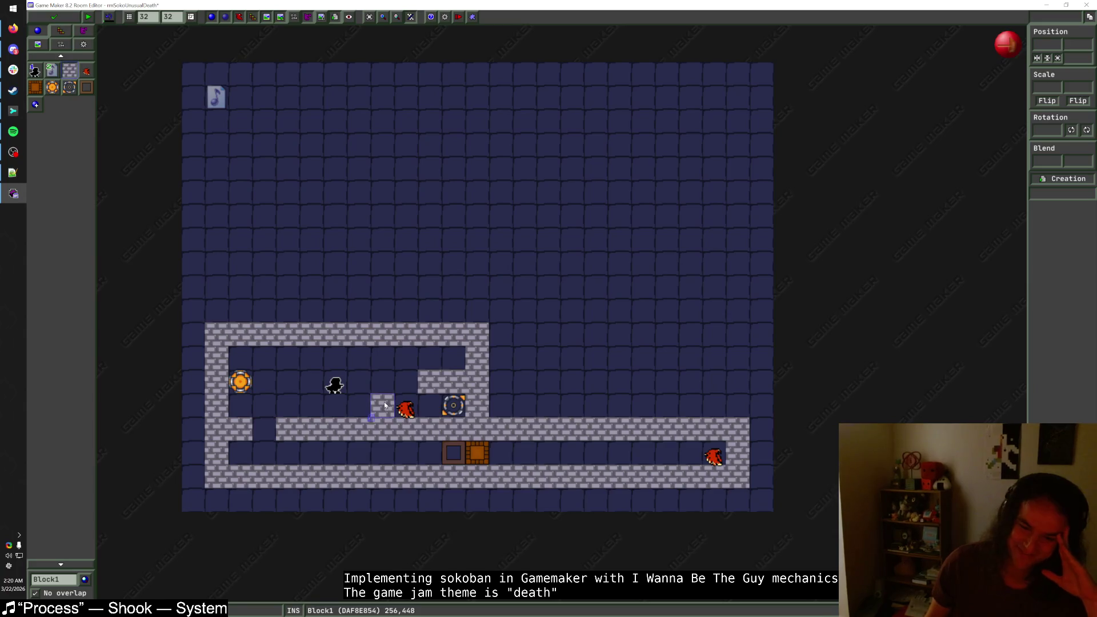
mouse_move(386, 403)
mouse_down()
mouse_move(385, 379)
mouse_move(409, 385)
mouse_up()
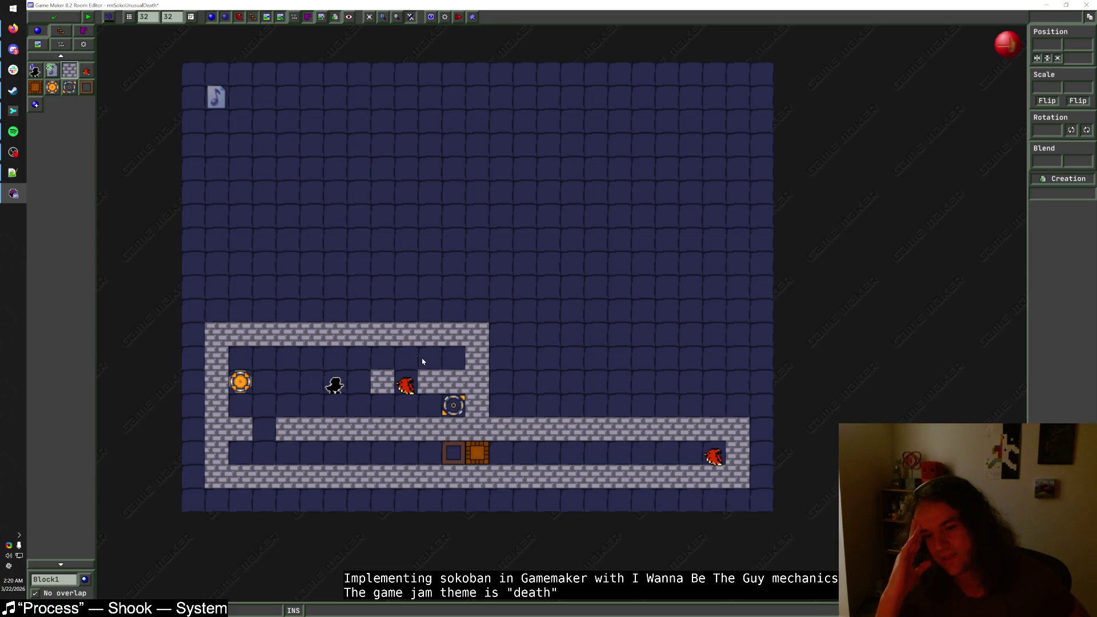
- Move the teleporter exit one tile left and the teleporter entrance onto open floor
drag(465, 390, 392, 421)
drag(463, 404, 416, 404)
drag(233, 392, 564, 392)
click(572, 355)
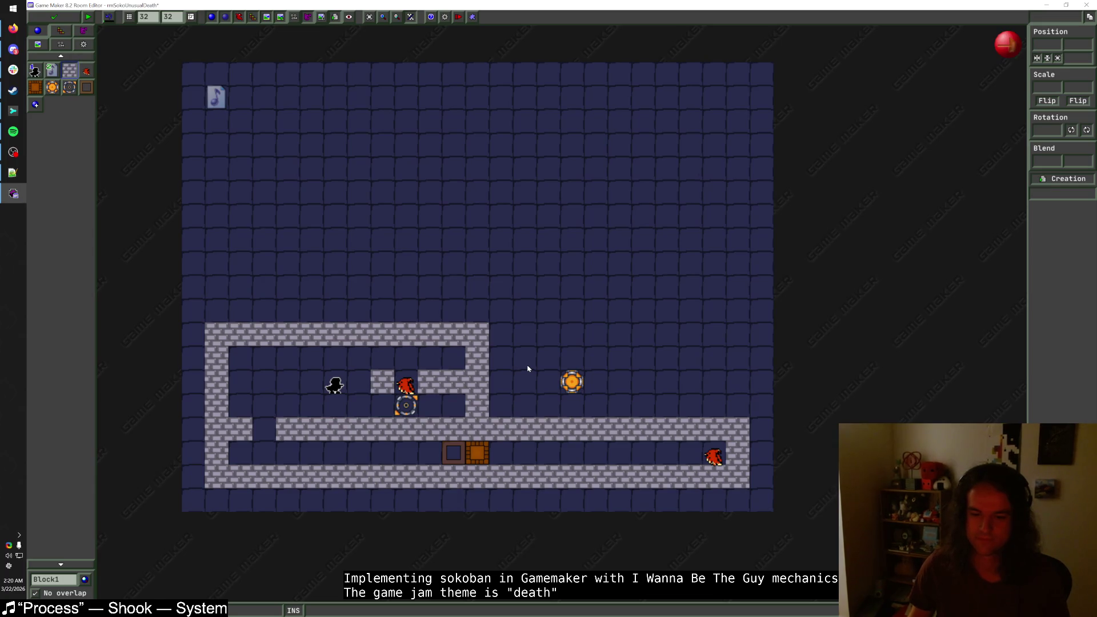
- Move the Hawk to the corridor's left end with the teleporter exit directly beneath it
drag(336, 387, 336, 363)
drag(405, 387, 238, 388)
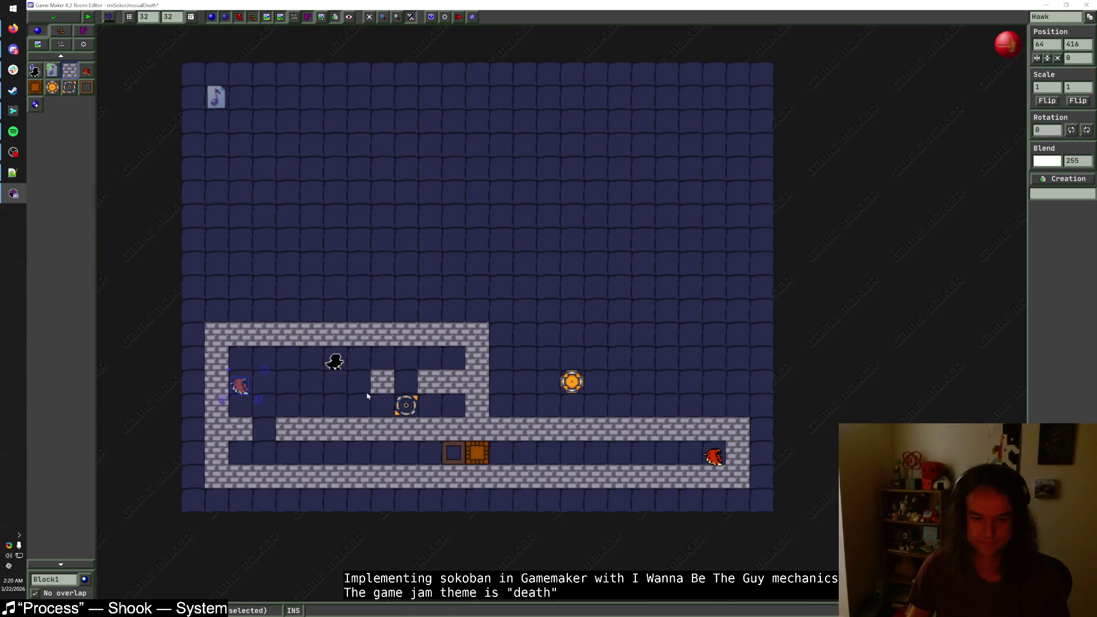
mouse_move(405, 404)
mouse_down()
mouse_move(240, 403)
mouse_move(239, 363)
mouse_up()
click(282, 396)
- Put the teleporter entrance in the upper corridor, nudge the player start down-left, and rearrange inner wall blocks
mouse_move(583, 391)
mouse_down()
mouse_move(451, 393)
mouse_move(361, 364)
mouse_move(361, 408)
mouse_move(382, 407)
mouse_move(384, 362)
mouse_move(359, 360)
mouse_up()
click(383, 407)
click(336, 362)
key(Down)
key(Left)
click(335, 359)
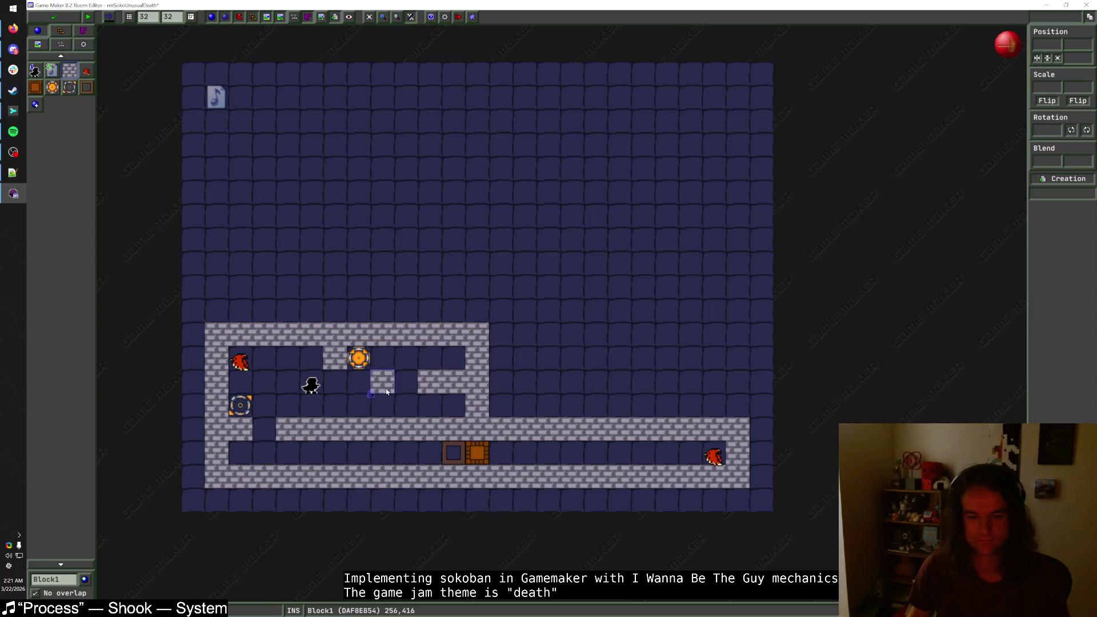
drag(382, 381, 479, 378)
- Delete the short middle wall, three right-wall blocks and part of the top wall
right_click(429, 381)
right_click(454, 381)
right_click(477, 358)
right_click(477, 381)
right_click(478, 406)
right_click(430, 335)
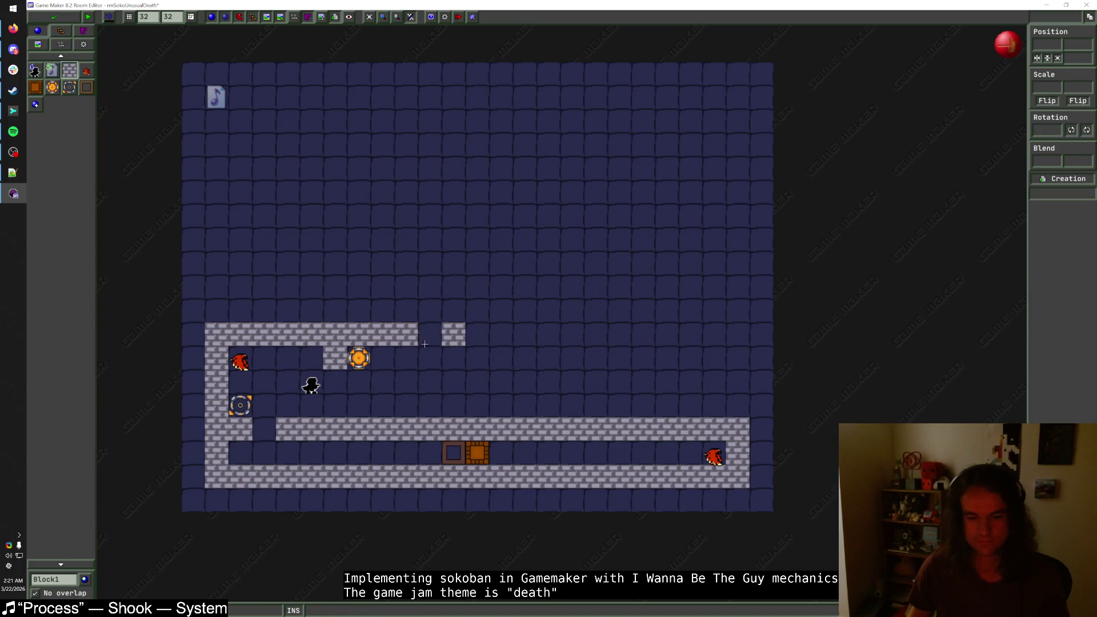
right_click(394, 335)
right_click(453, 335)
- Redraw the right wall column and fill the top and bottom gaps to close the rectangle
drag(383, 337, 383, 406)
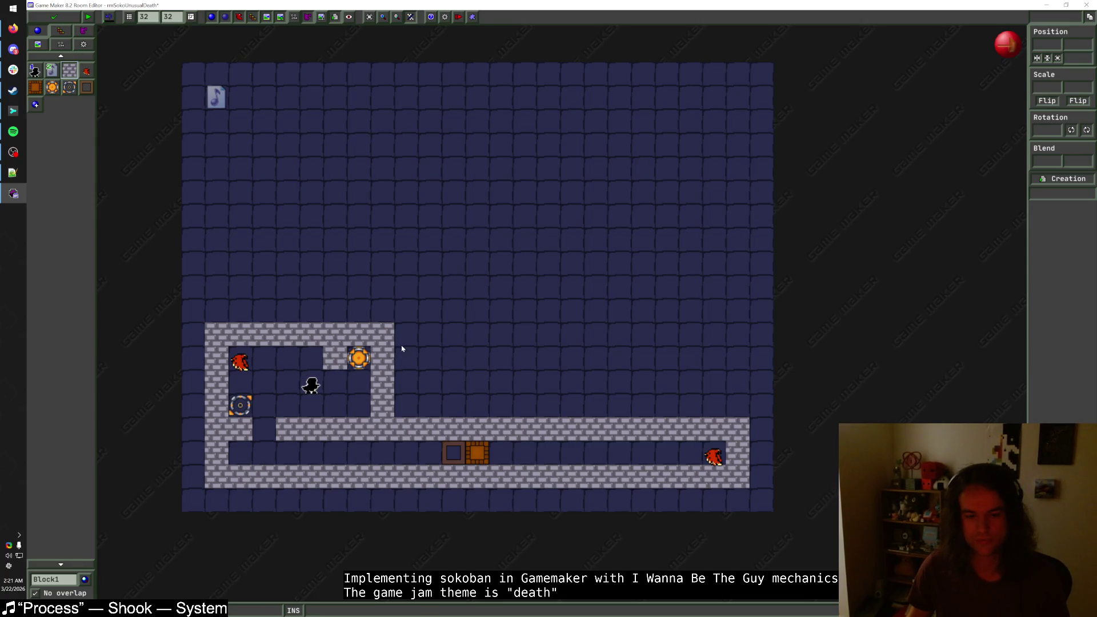
drag(452, 342, 453, 407)
mouse_move(430, 334)
mouse_down()
mouse_move(406, 335)
mouse_move(429, 358)
mouse_up()
right_click(382, 358)
right_click(382, 381)
right_click(382, 406)
click(335, 358)
right_click(337, 358)
click(406, 358)
click(264, 430)
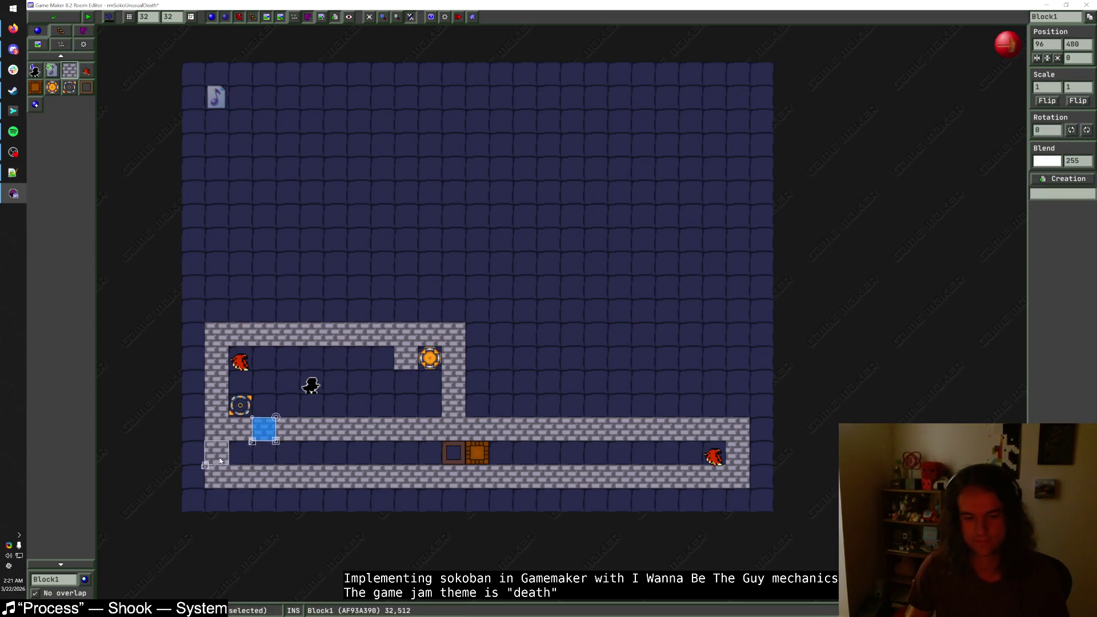
- Erase the box, its target, the Hawk and the lower corridor's walls
right_click(465, 453)
right_click(549, 475)
right_click(619, 476)
right_click(679, 476)
right_click(737, 453)
right_click(737, 476)
right_click(685, 429)
right_click(583, 429)
right_click(486, 429)
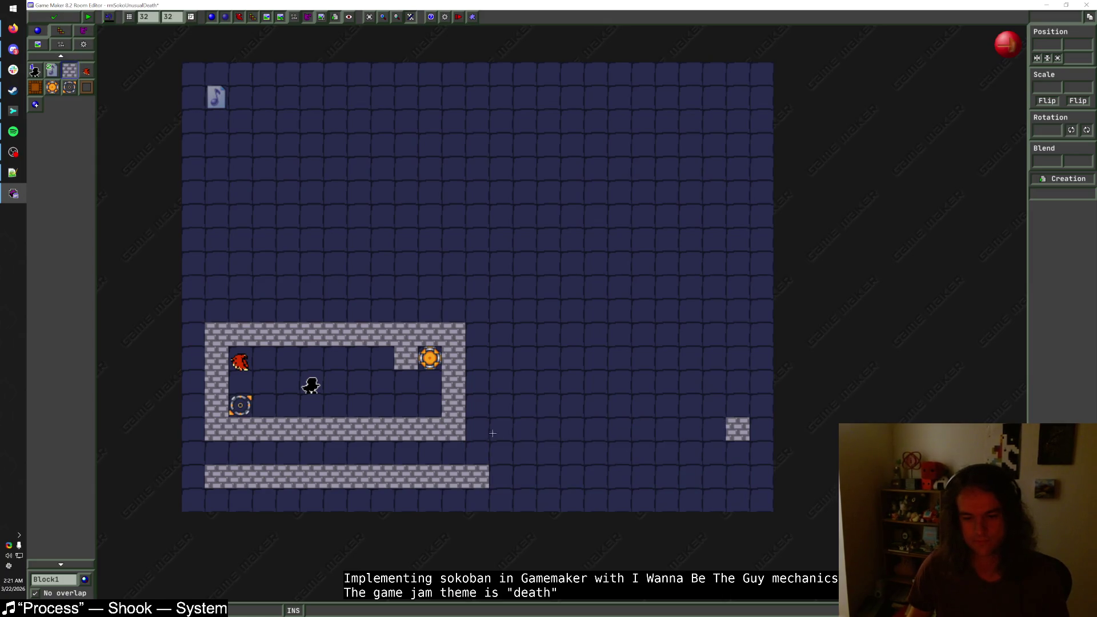
right_click(737, 429)
right_click(477, 476)
- Select the walled room, nudge it up and right toward the middle, then erase the inner top wall blocks
drag(200, 475, 513, 309)
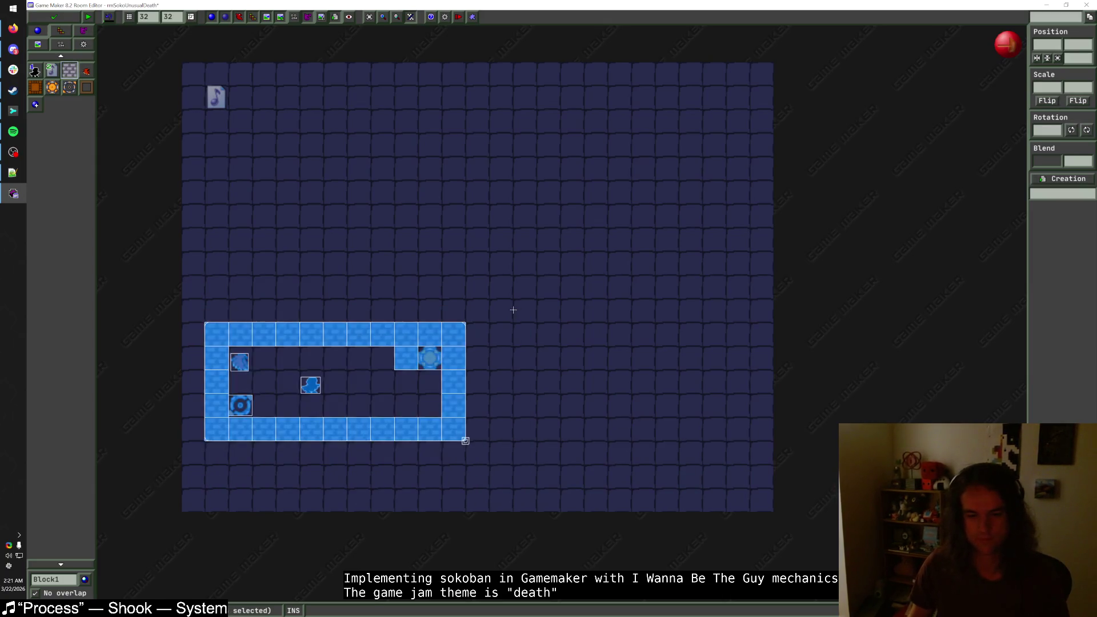
key(Up)
key(Up)
key(Right)
key(Right)
key(Up)
key(Right)
key(Right)
key(Up)
key(Right)
key(Right)
key(Up)
key(Down)
key(Down)
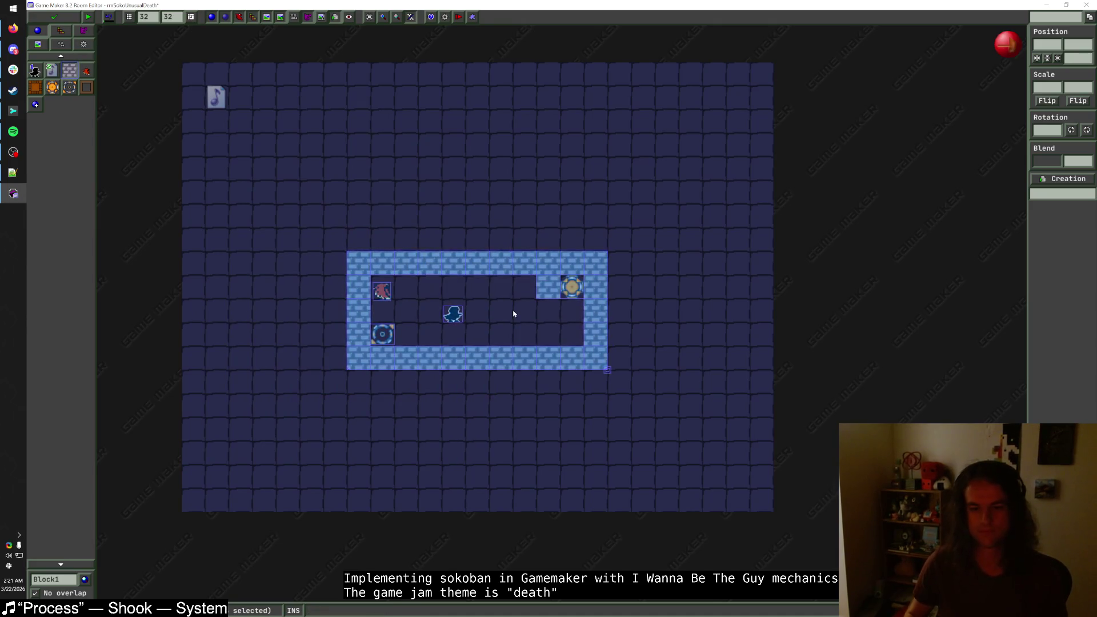
key(Escape)
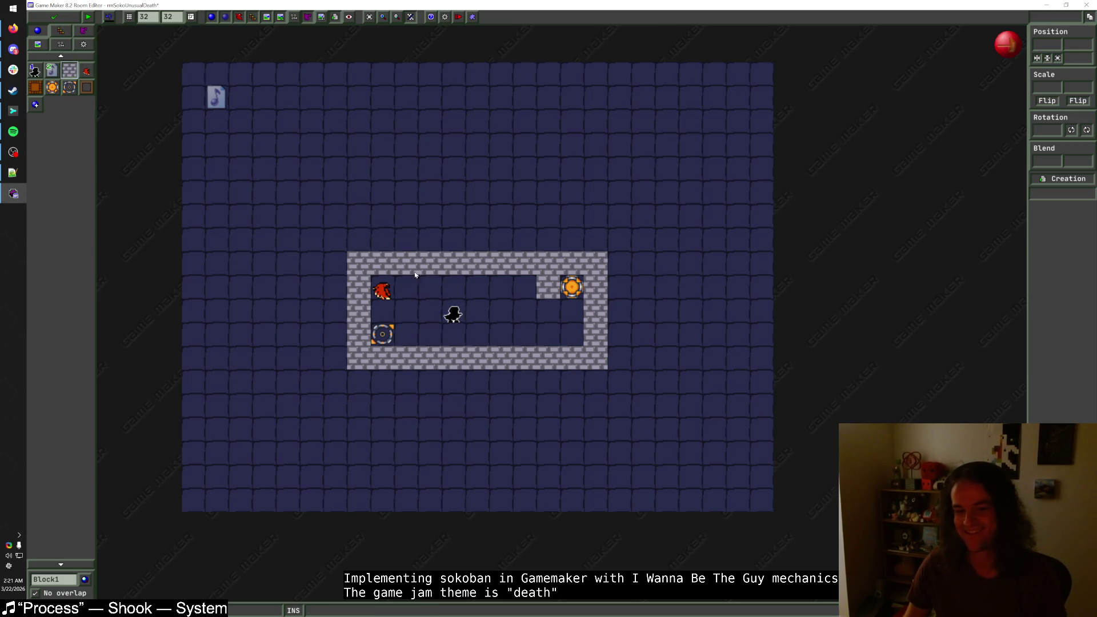
drag(386, 267, 527, 259)
- Redraw the top and bottom wall rows one row further out to make the room taller
drag(598, 245, 361, 240)
click(382, 358)
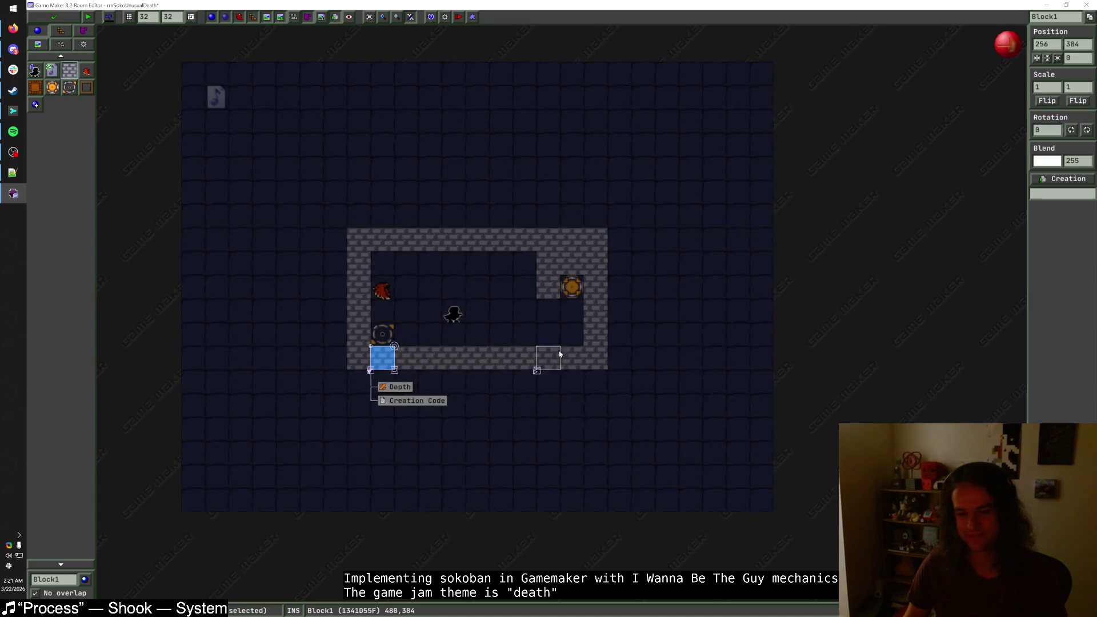
drag(559, 356, 381, 362)
drag(597, 382, 355, 385)
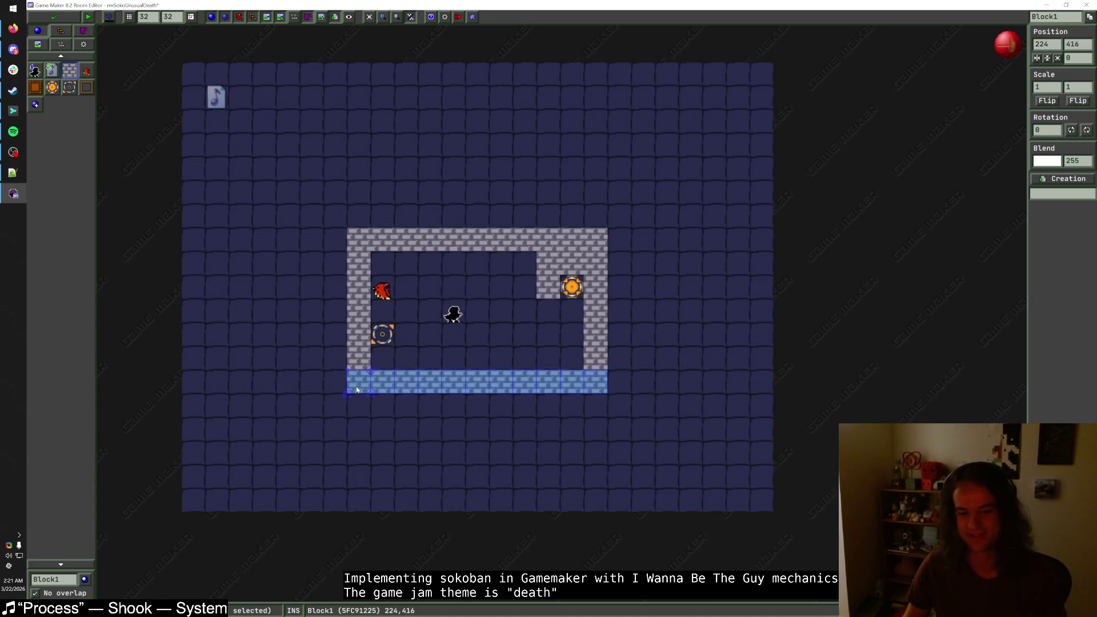
- Shift the teleporter exit one tile right with a Block1 wall beside it, removing the entrance notch
click(393, 331)
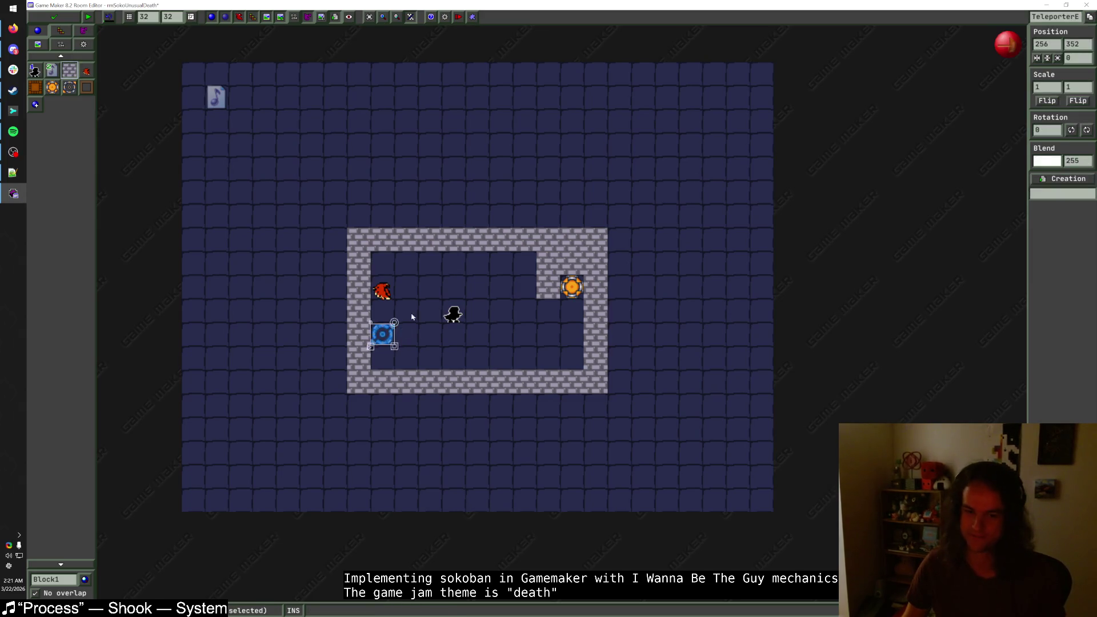
drag(392, 331, 409, 330)
mouse_move(384, 293)
mouse_down()
mouse_move(405, 291)
mouse_move(421, 314)
mouse_move(394, 330)
mouse_move(480, 319)
mouse_up()
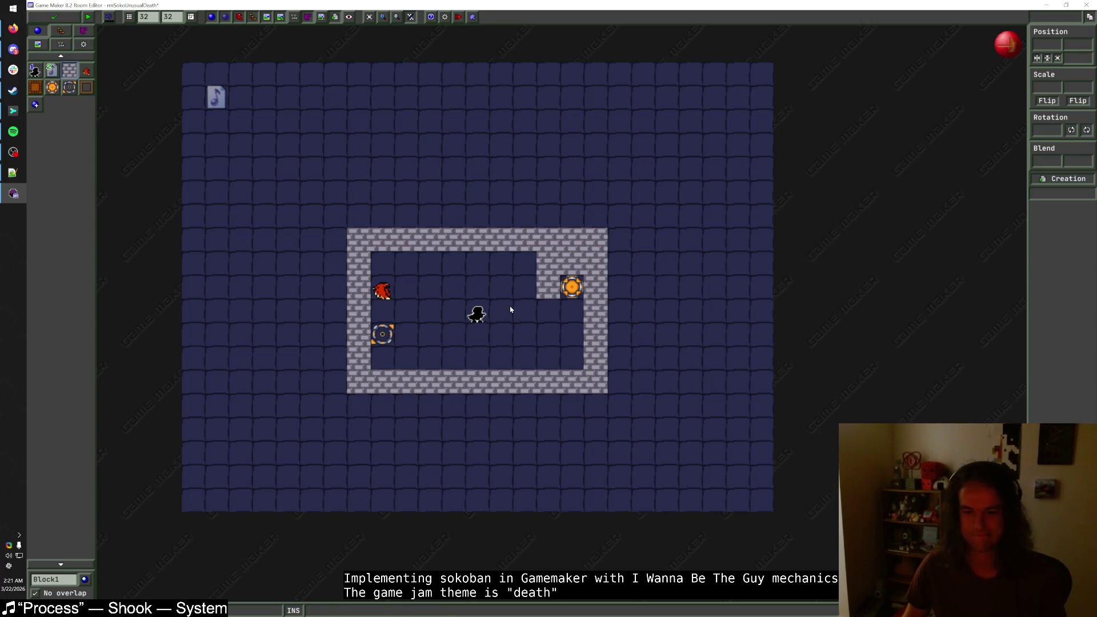
right_click(552, 288)
click(406, 337)
mouse_move(407, 340)
mouse_down()
mouse_move(431, 341)
mouse_move(382, 337)
mouse_move(406, 337)
mouse_up()
click(434, 319)
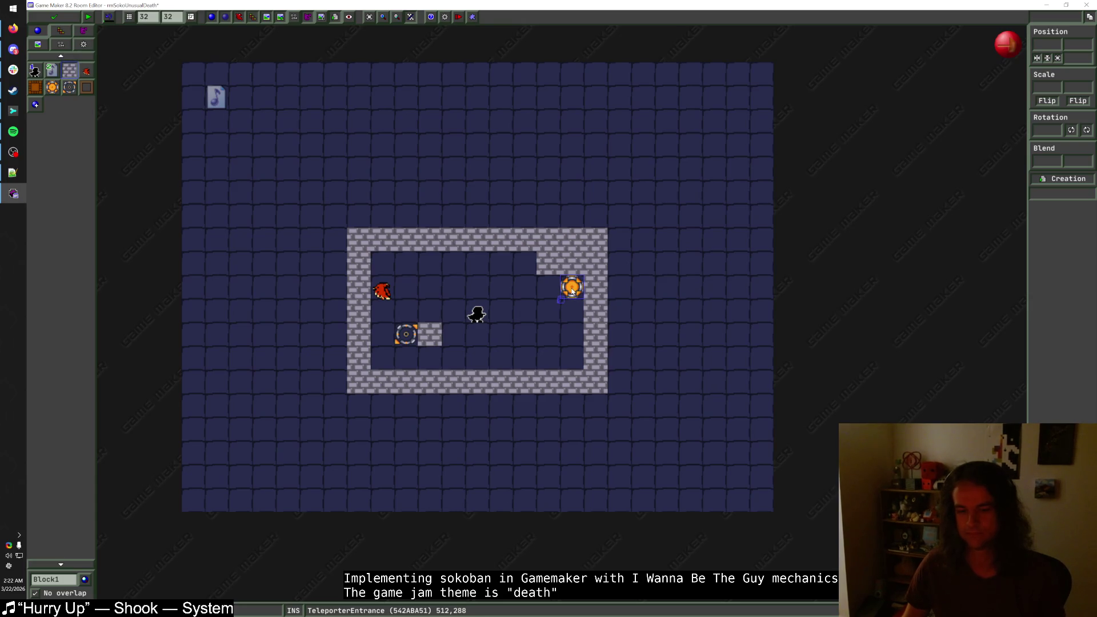
- Drop the top-right notch, rebuild the right wall one column out, and move the teleporter entrance two cells down
right_click(560, 262)
right_click(596, 320)
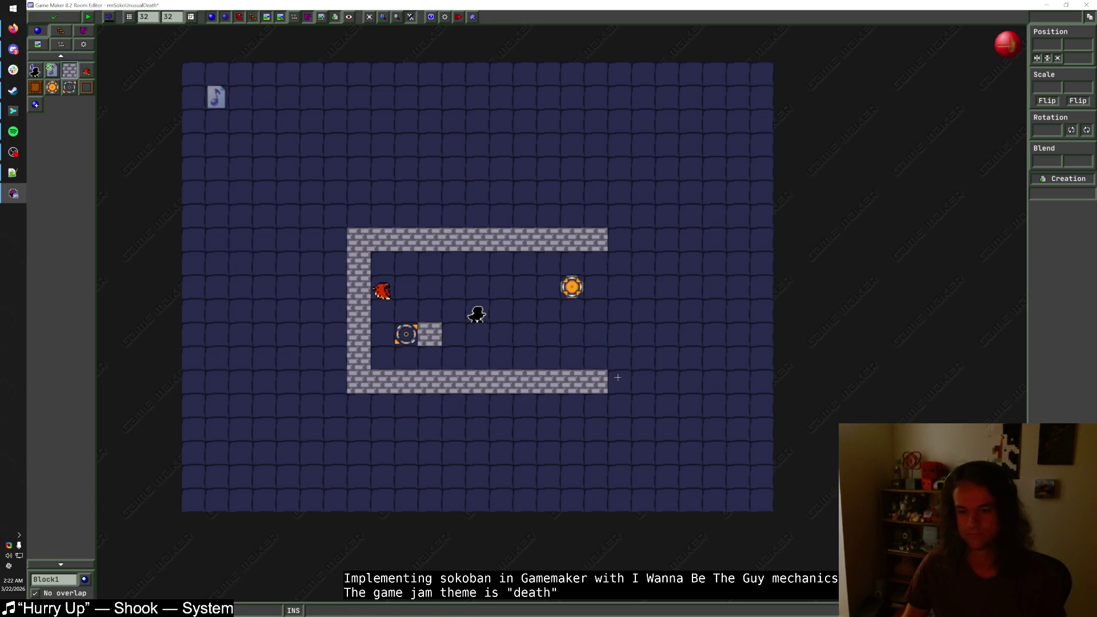
click(622, 339)
drag(621, 339, 628, 240)
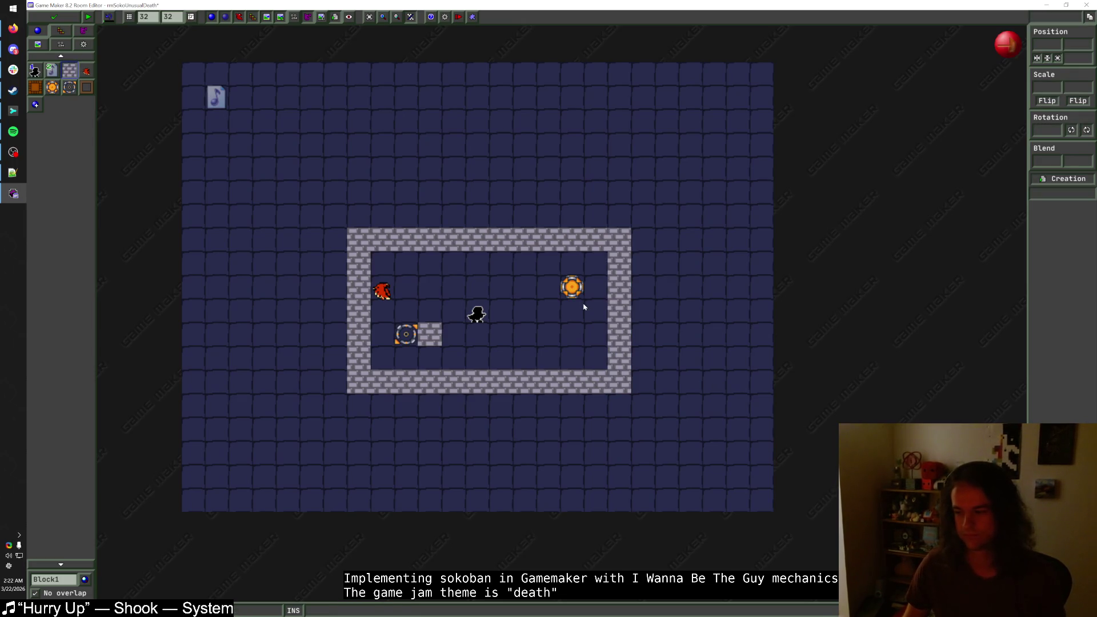
drag(574, 288, 574, 336)
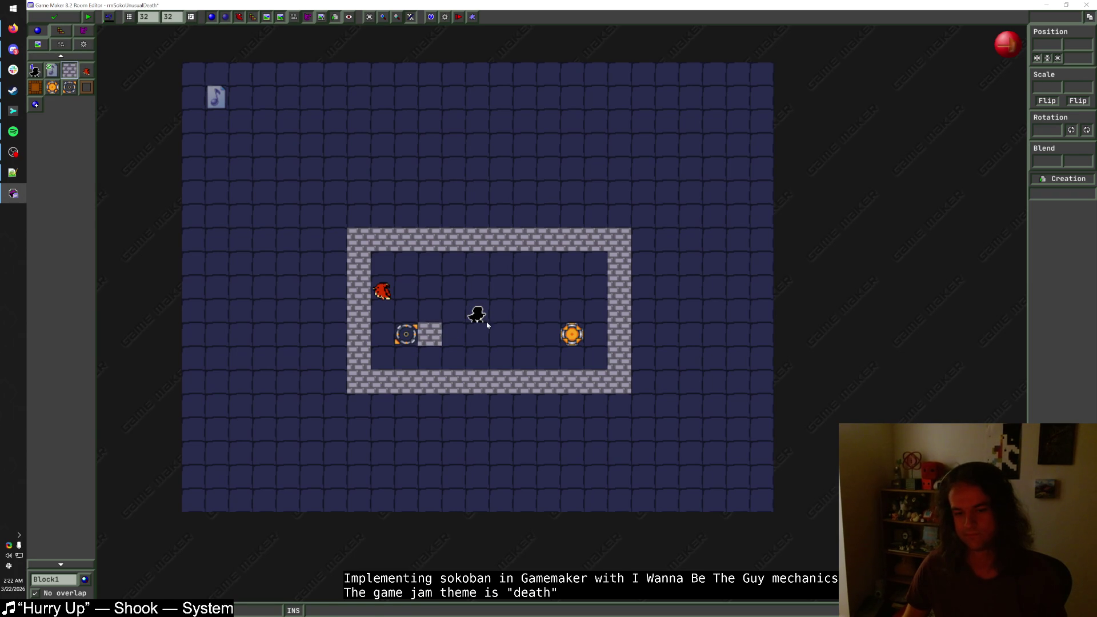
click(432, 358)
right_click(430, 354)
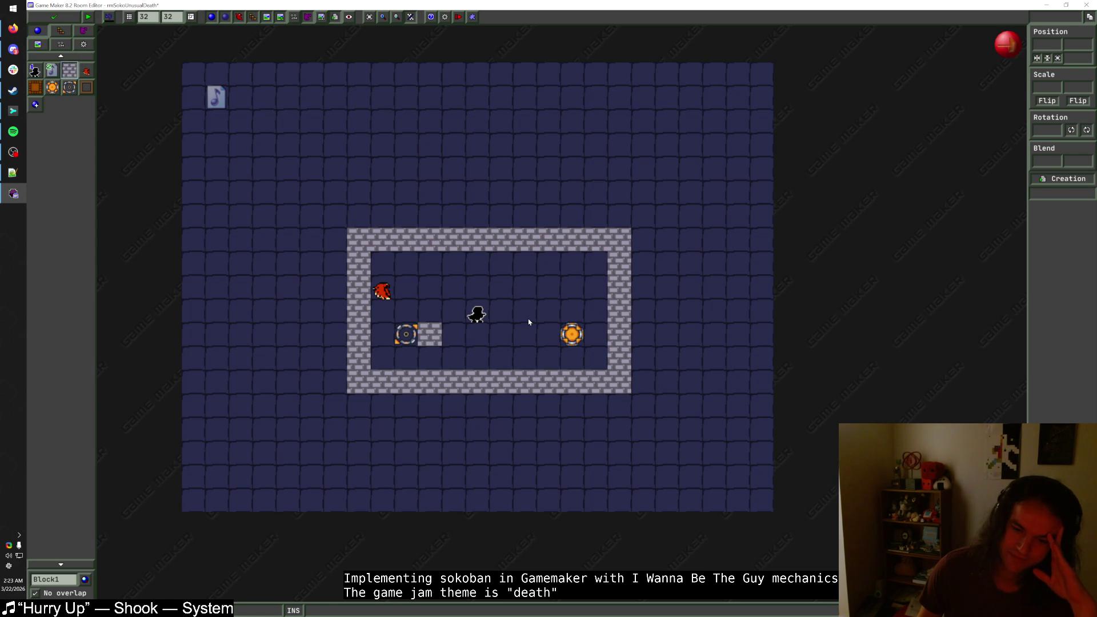
right_click(388, 384)
- Paint Block1 brick walls down the left side and along the bottom of the level
mouse_move(334, 381)
mouse_down()
mouse_move(360, 434)
mouse_move(714, 439)
mouse_up()
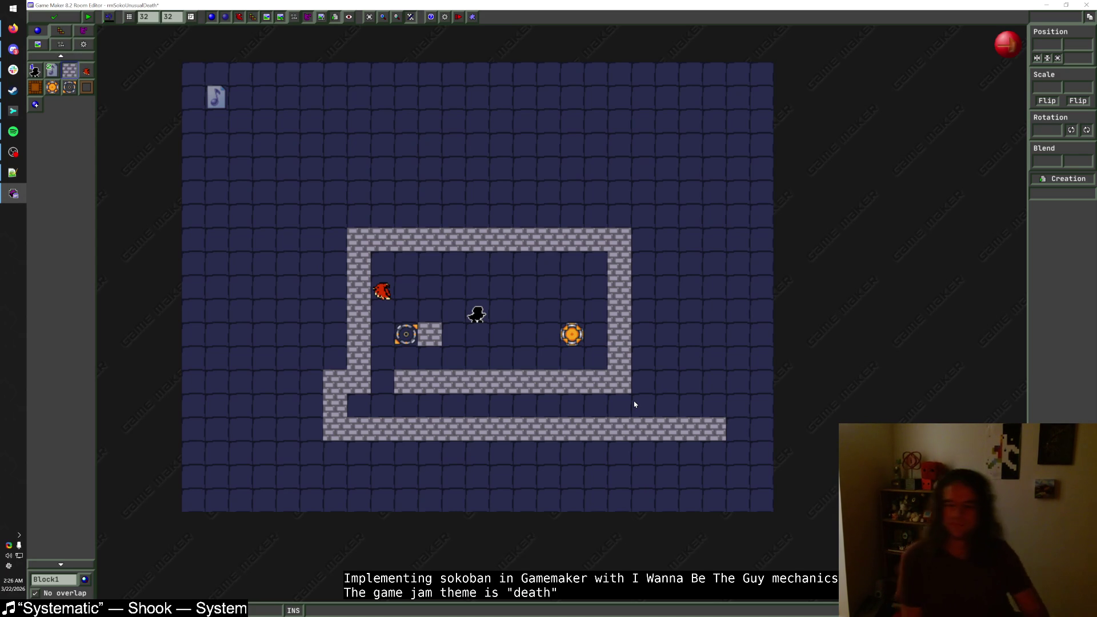
- Delete the stray lower-left and bottom outer walls and the loose block beside the target
right_click(335, 417)
mouse_move(358, 429)
mouse_down()
mouse_move(359, 400)
mouse_move(386, 386)
mouse_move(605, 428)
mouse_move(723, 430)
mouse_up()
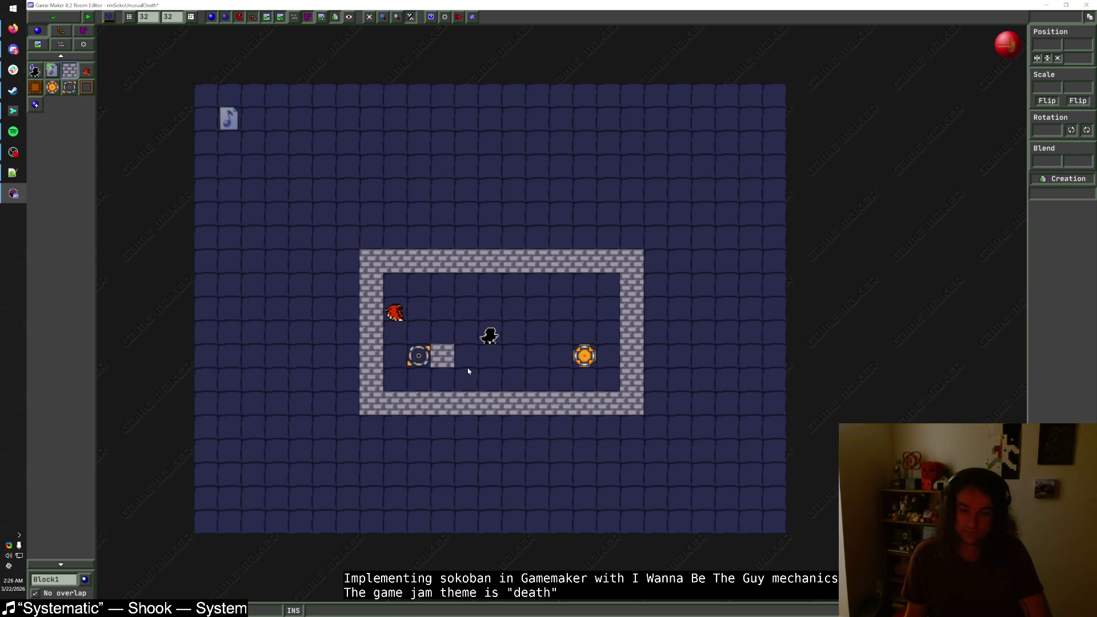
right_click(453, 360)
- Move the bird, player and orange target into place and rebuild the right wall one column further out
mouse_move(399, 316)
mouse_down()
mouse_move(422, 315)
mouse_move(400, 318)
mouse_up()
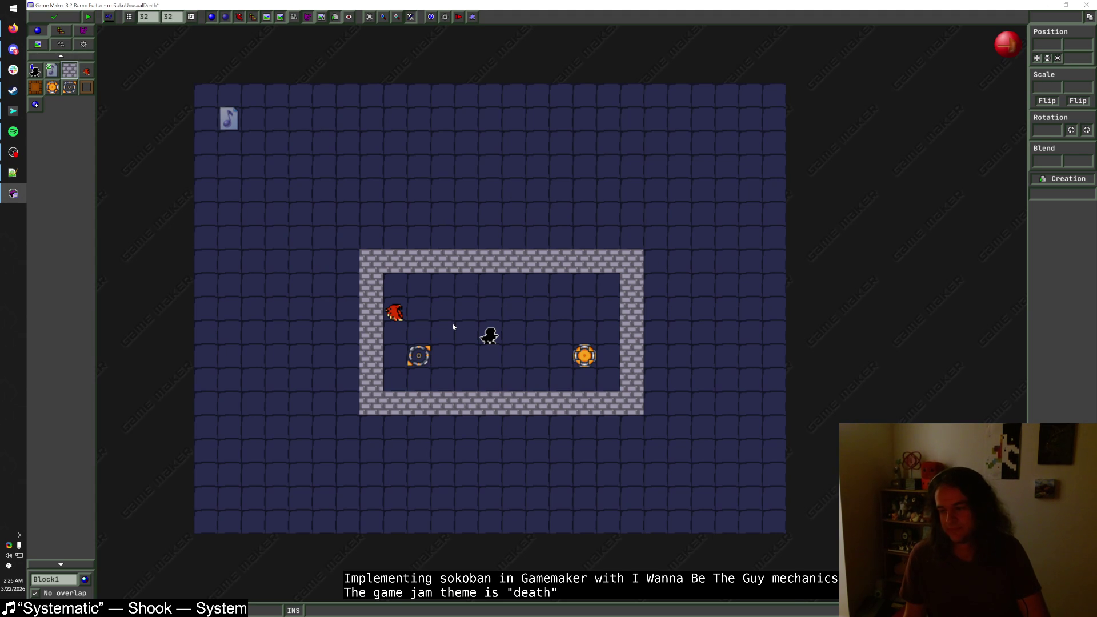
drag(498, 341, 520, 341)
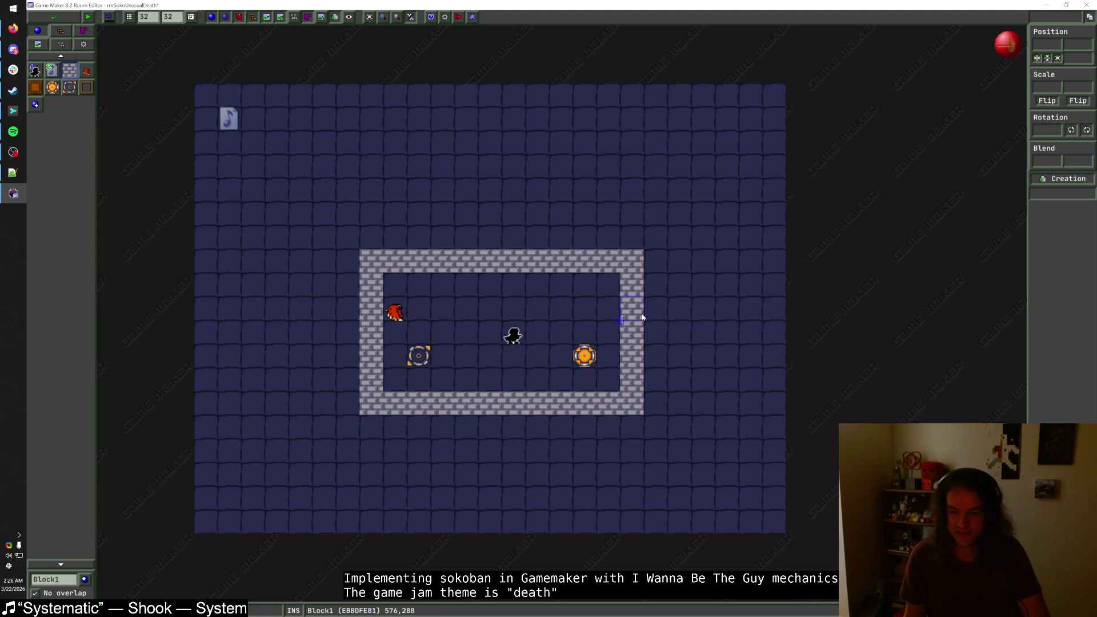
right_click(634, 311)
right_click(638, 324)
drag(655, 404, 656, 261)
click(595, 361)
drag(594, 361, 609, 363)
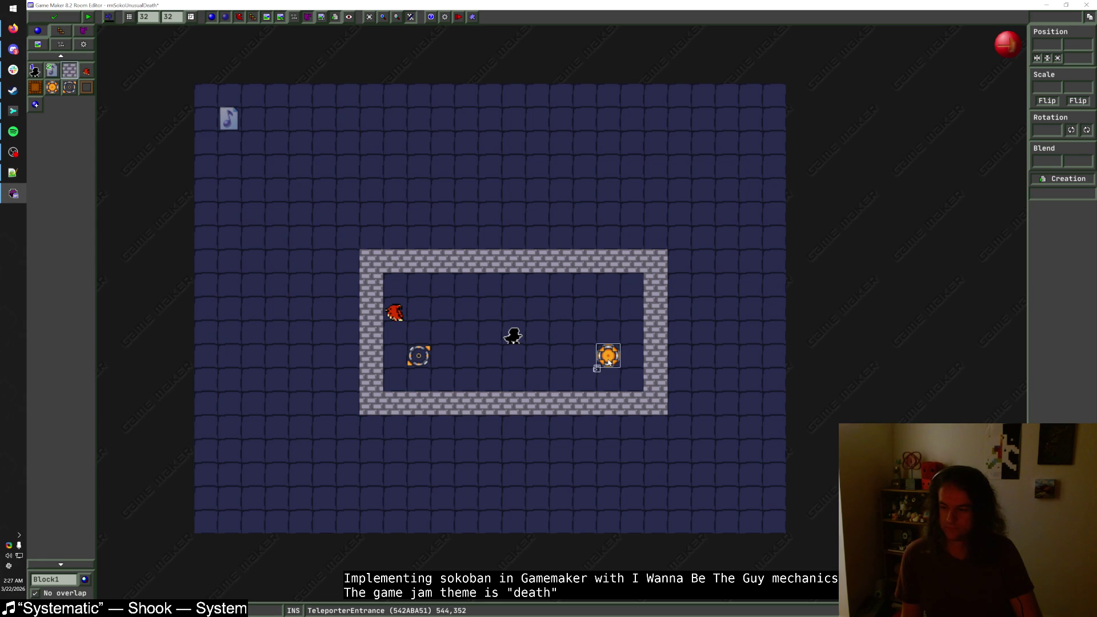
- Save and close the Sokoban room, then open rmSokoHub in an enlarged editor window
click(54, 17)
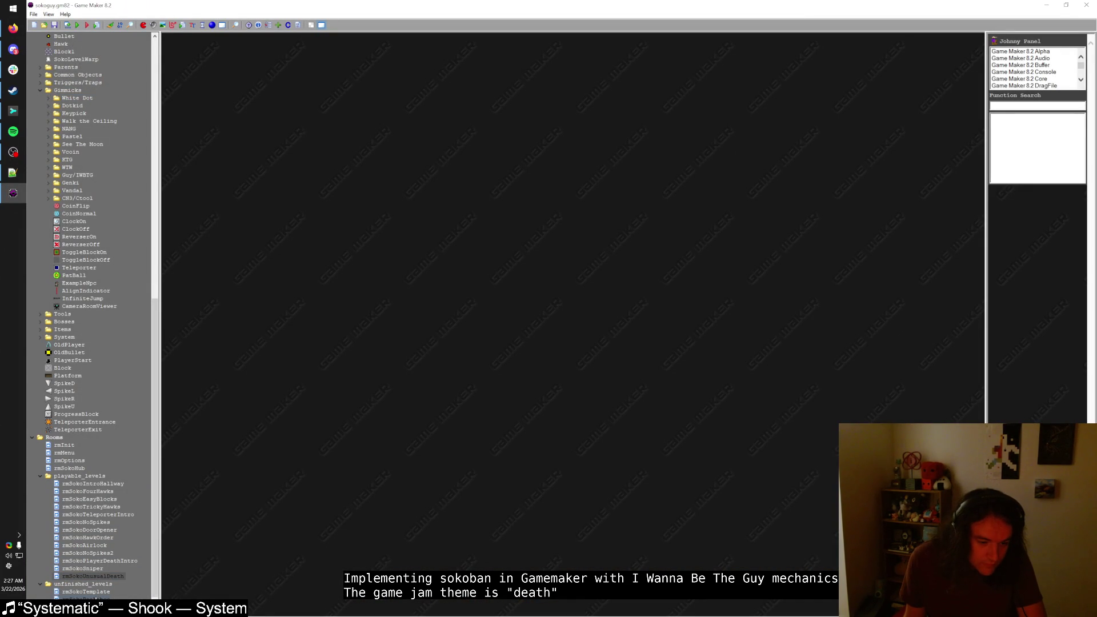
double_click(79, 468)
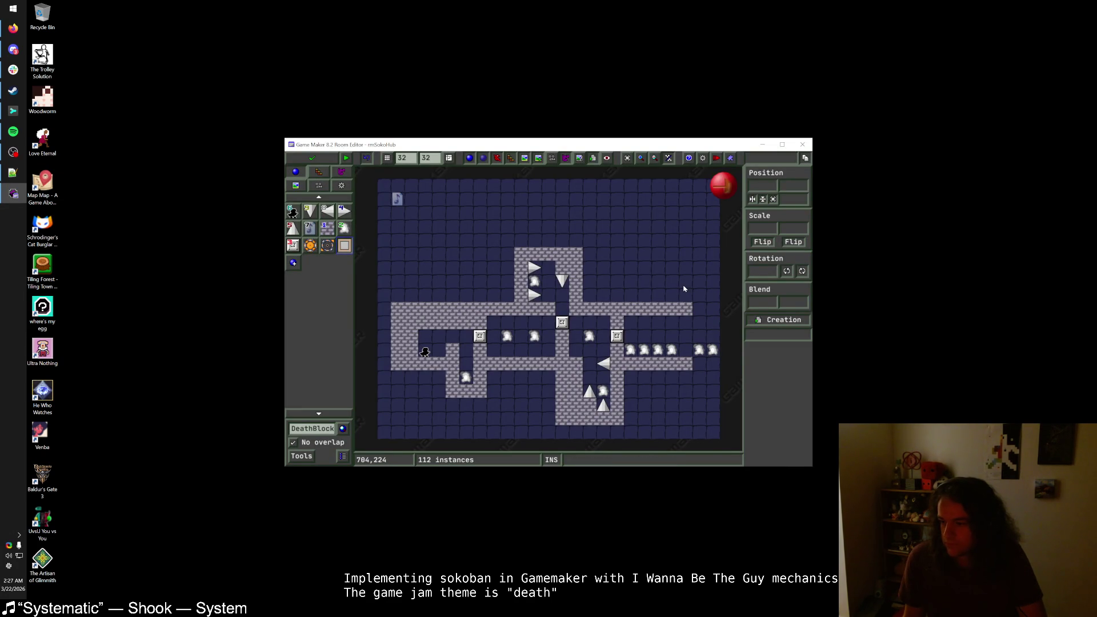
double_click(662, 145)
- Move the warp up two cells, point it to rmSokoUnusualDeath, and start a test run
scroll(663, 346, up, 2)
drag(678, 349, 678, 302)
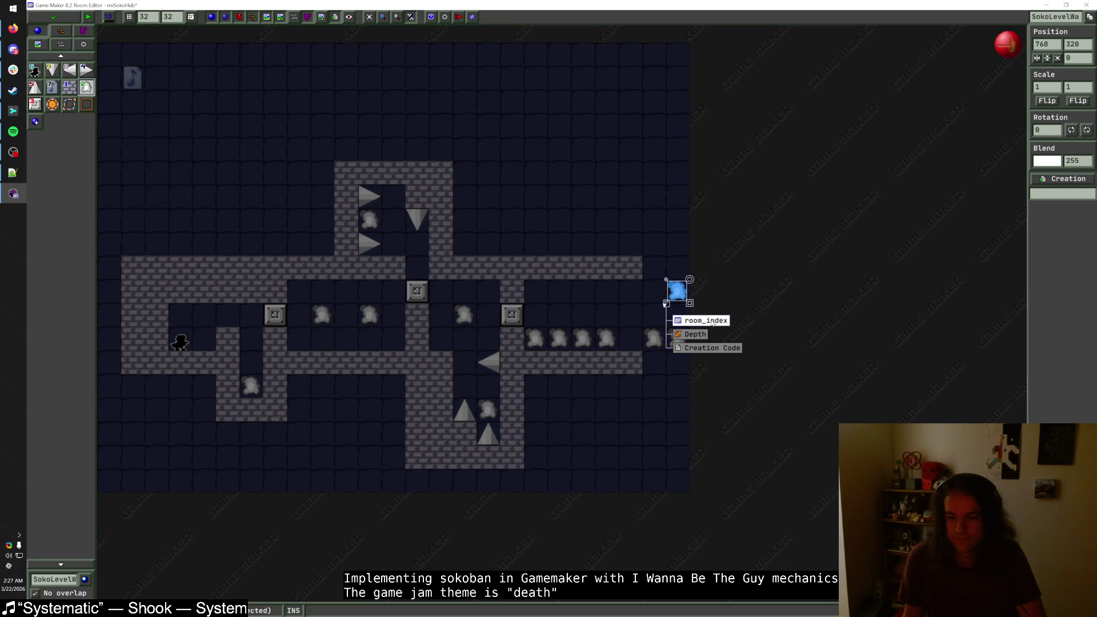
click(711, 322)
mouse_move(767, 391)
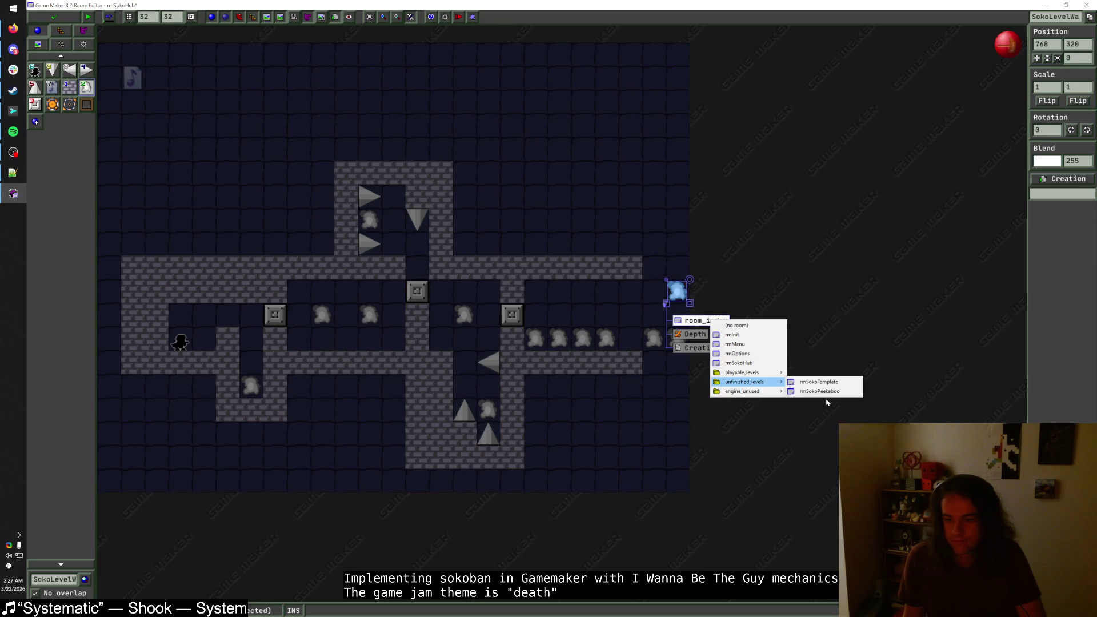
mouse_move(760, 373)
click(814, 486)
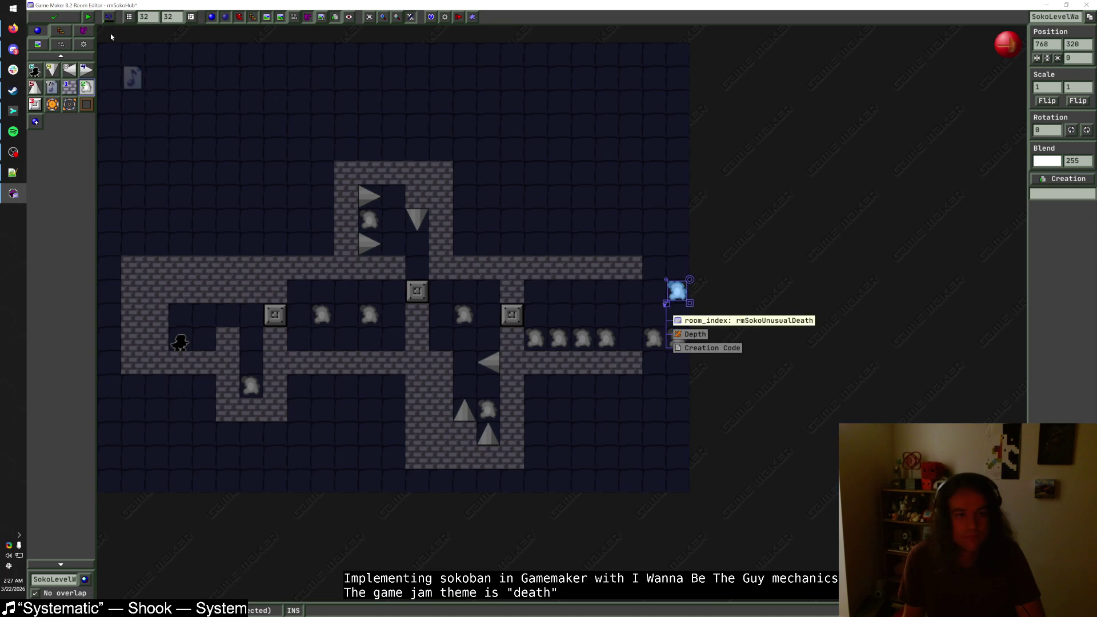
click(87, 17)
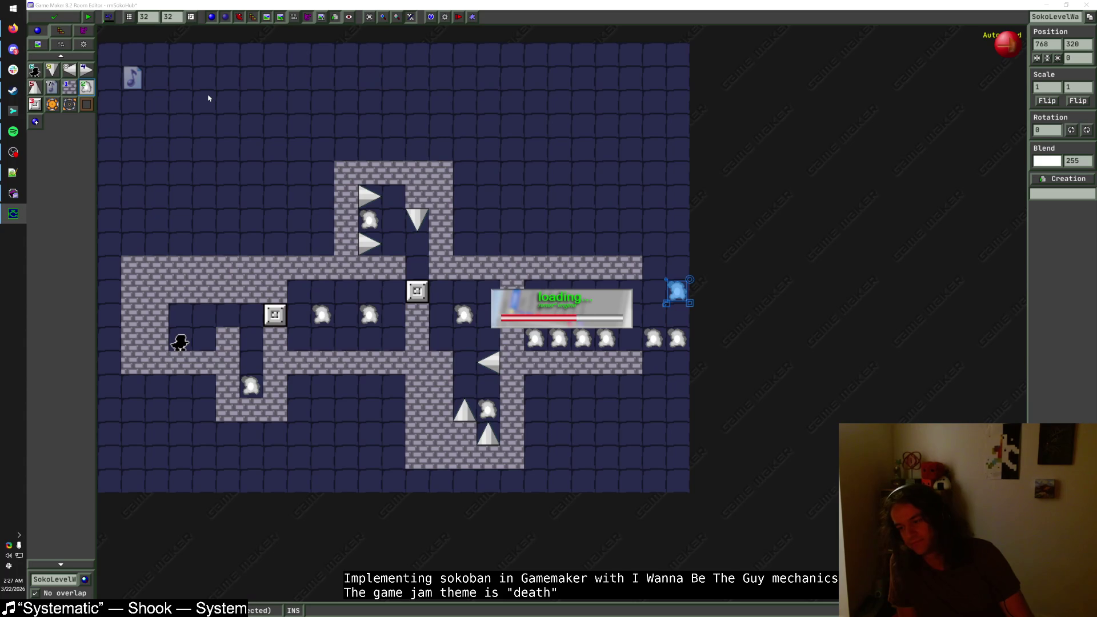
key(shift)
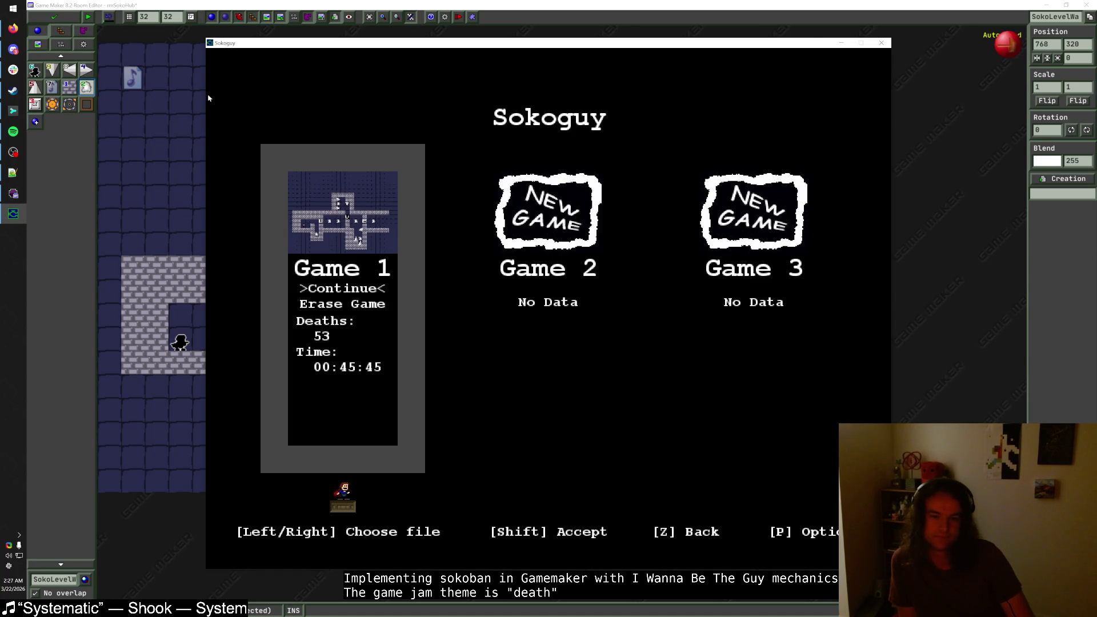
key(shift)
key(shift)
key(Right)
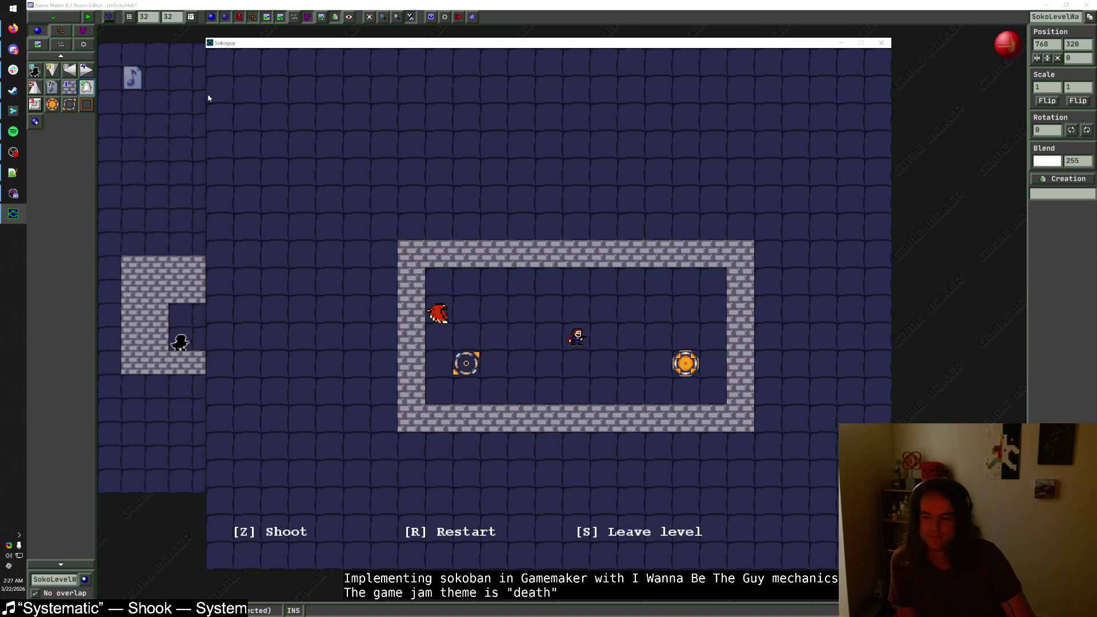
key(Right)
key(Right)
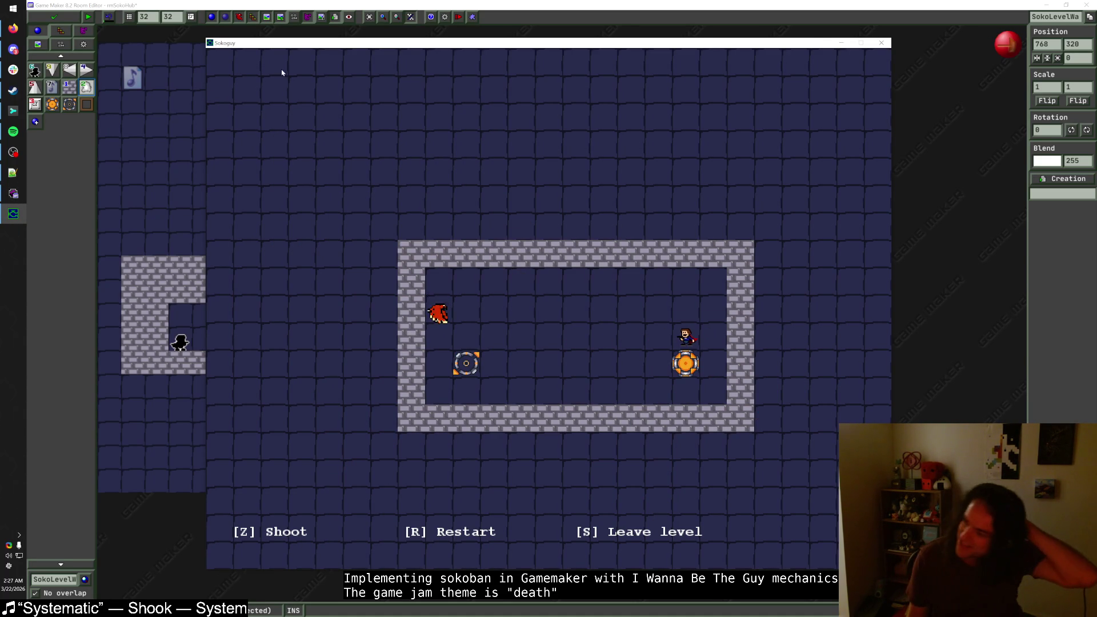
key(Escape)
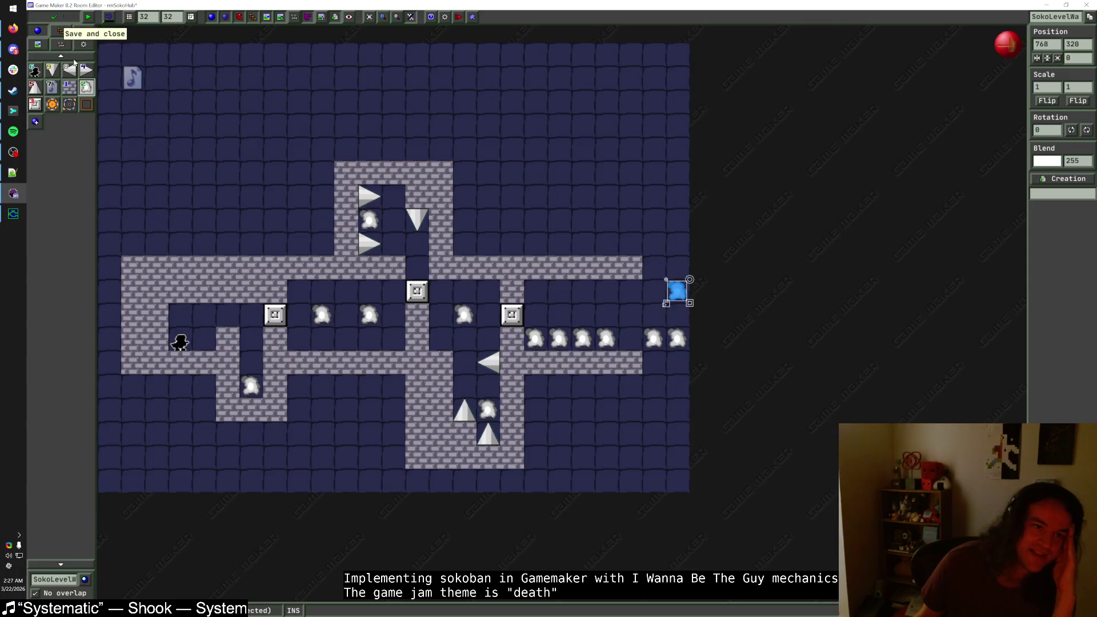
- Save the hub, duplicate rmSokoTemplate as rmSokoGB at the end of playable_levels, and open it
click(53, 16)
scroll(81, 472, down, 1)
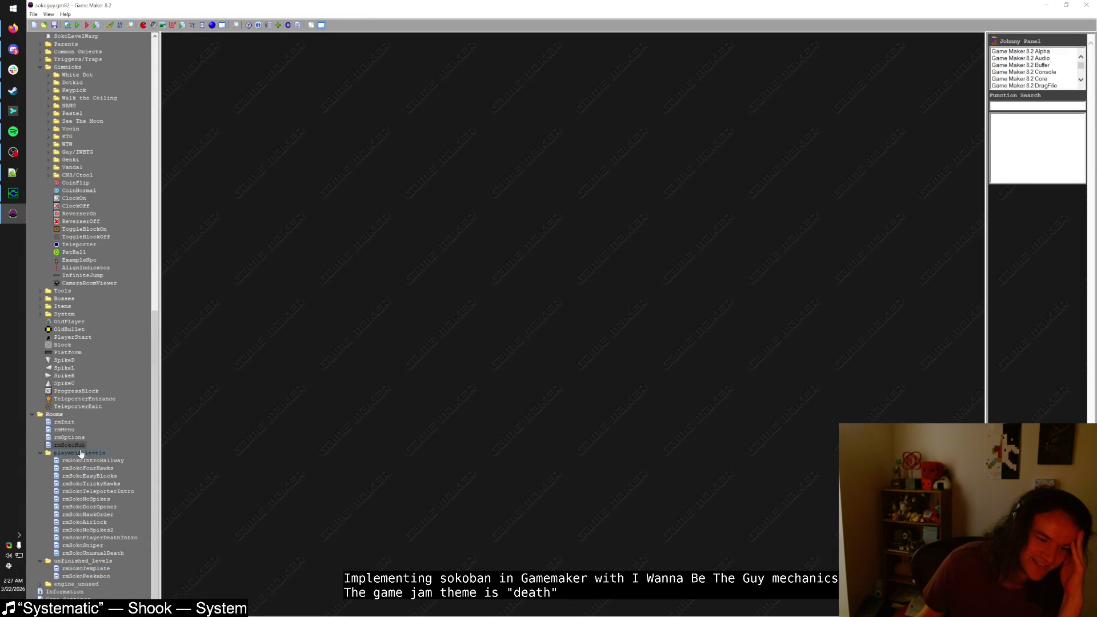
right_click(95, 569)
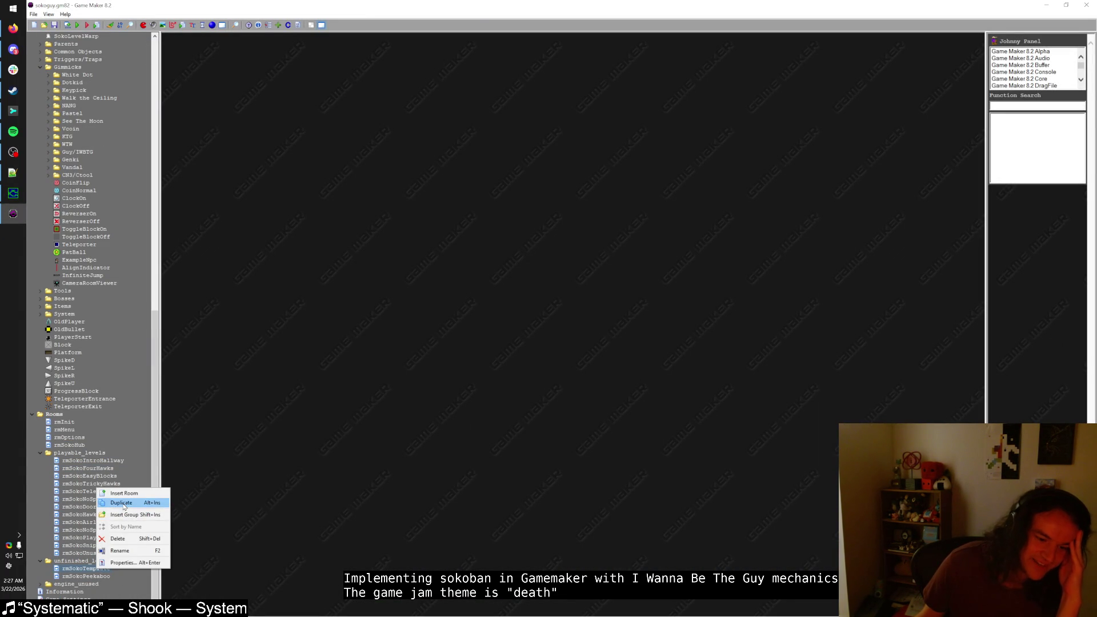
click(124, 506)
text(r)
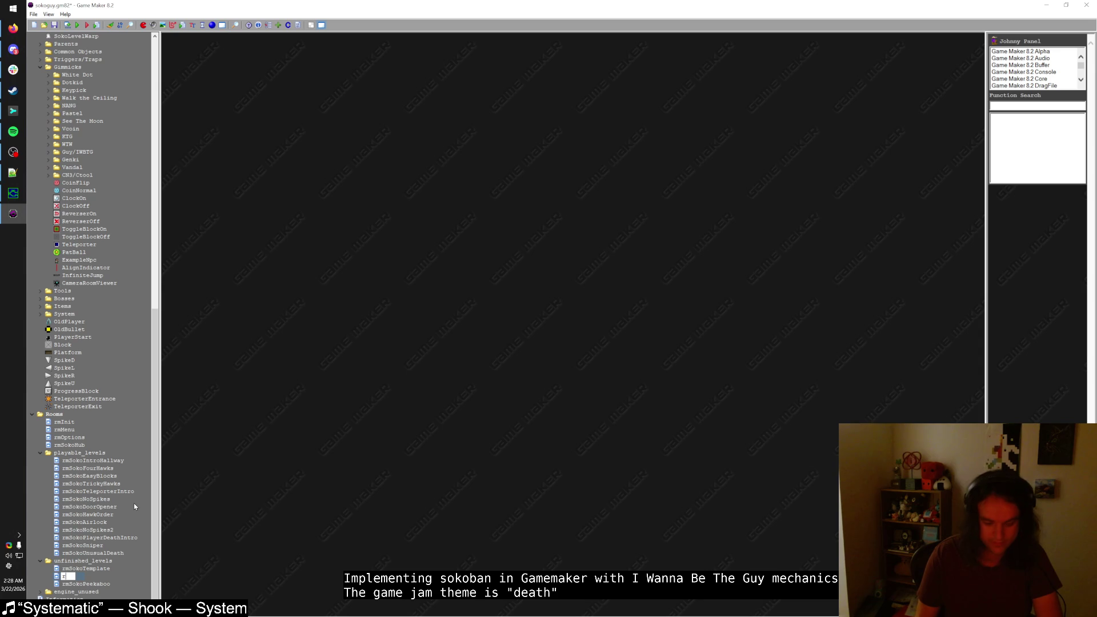
text(mSokoGB)
key(Return)
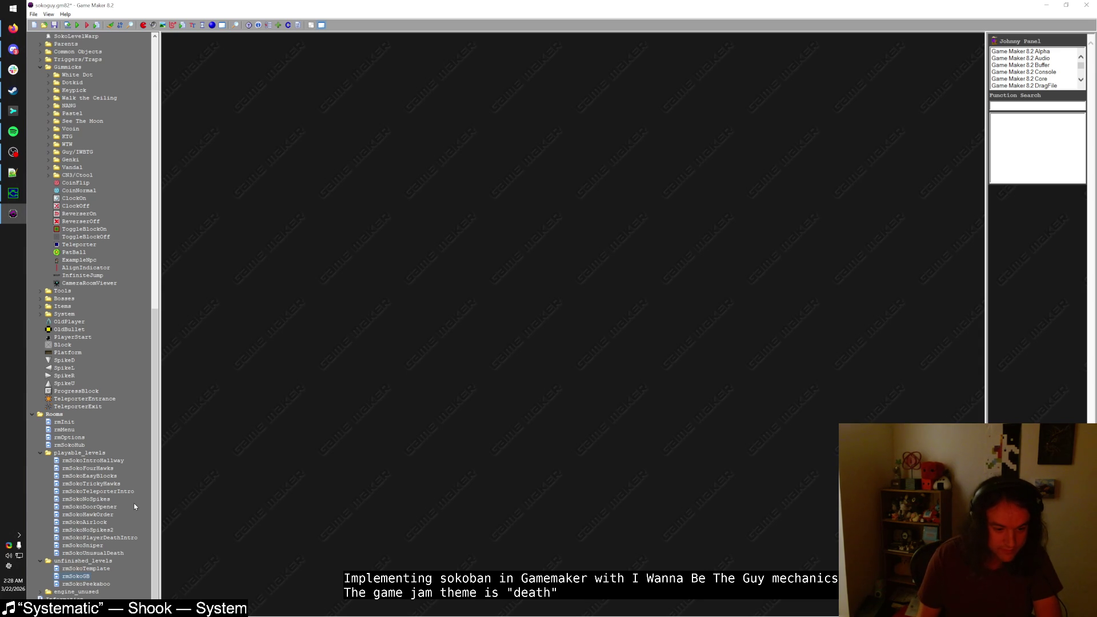
mouse_move(102, 553)
mouse_down()
mouse_move(94, 576)
mouse_move(94, 561)
mouse_up()
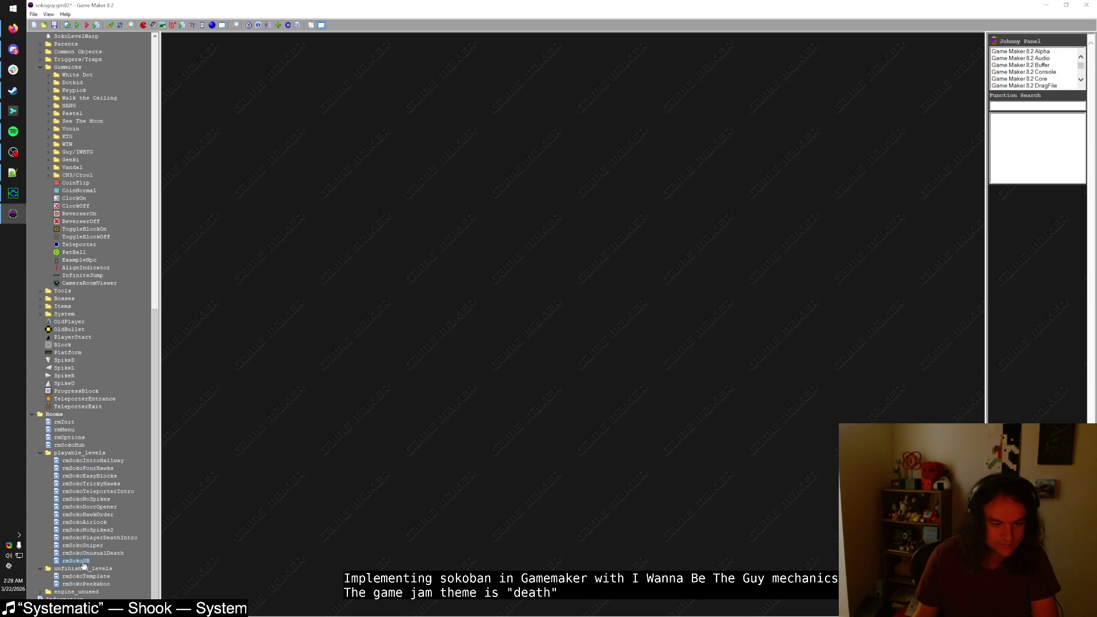
key(F5)
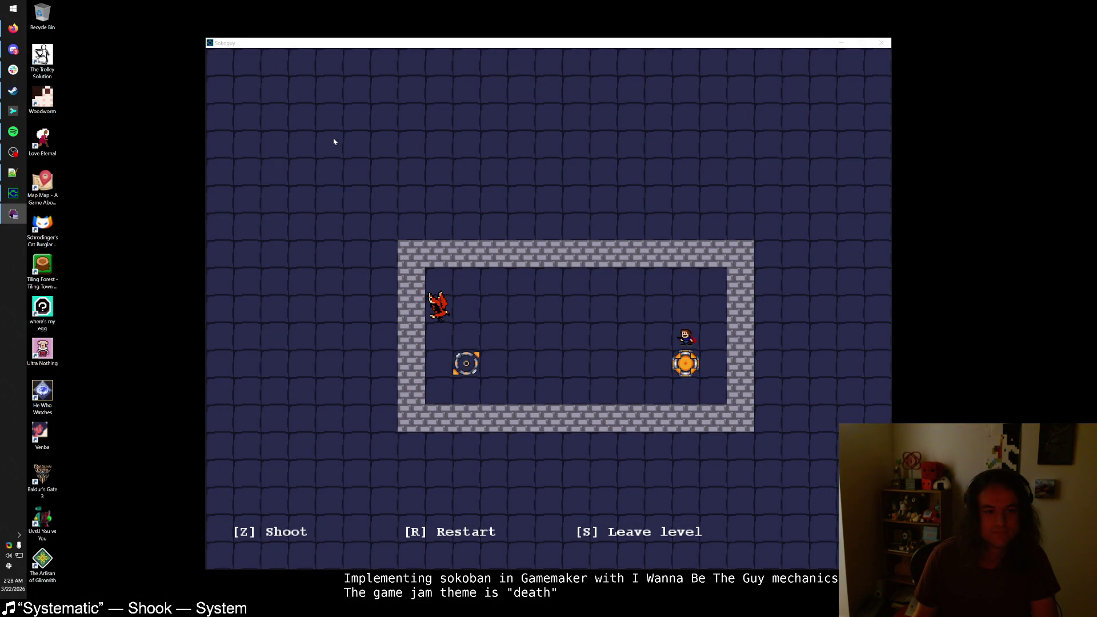
- Choose Block1 for placing and move the MusicPlayer just outside the room to -32,-32
click(14, 215)
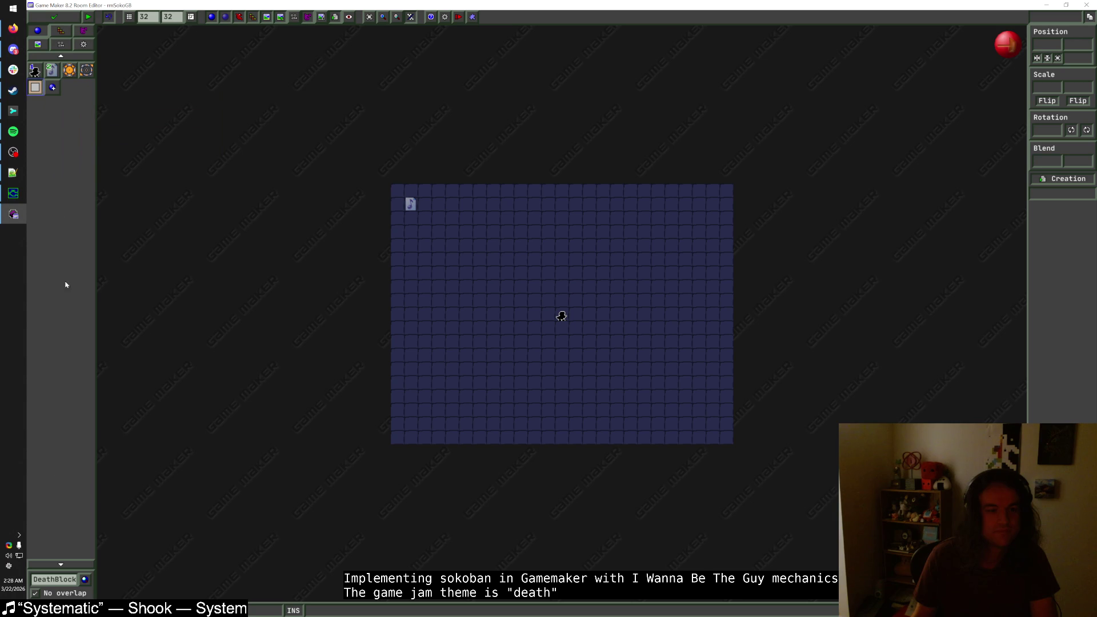
click(57, 579)
click(78, 369)
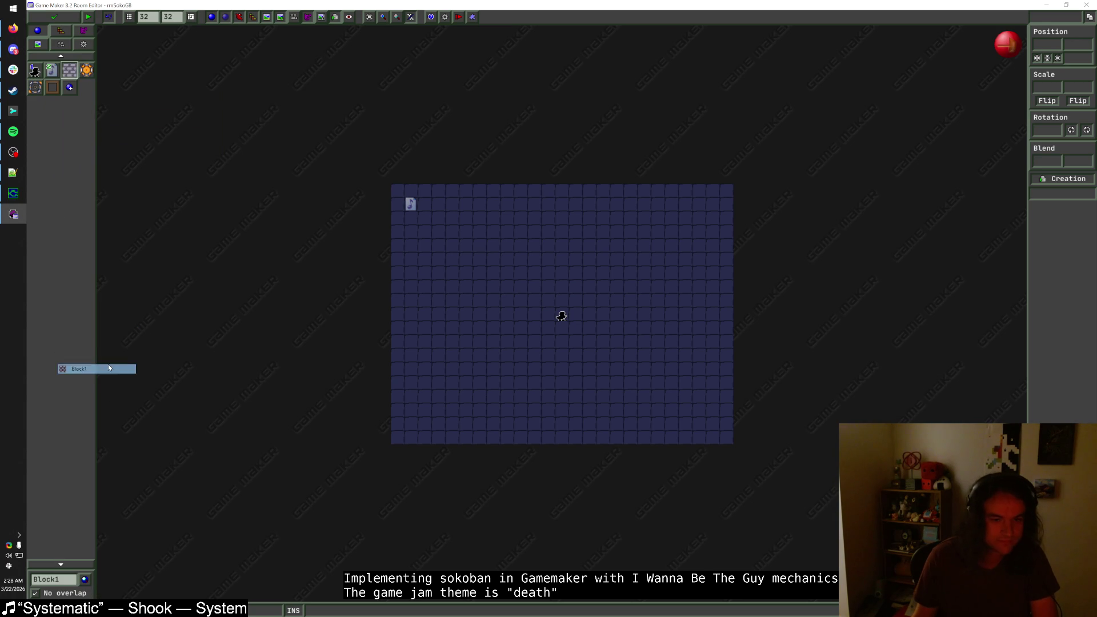
mouse_move(410, 204)
mouse_down()
mouse_move(382, 179)
mouse_move(439, 196)
mouse_move(465, 191)
mouse_move(394, 205)
mouse_move(397, 260)
mouse_up()
click(415, 205)
- Paint brick walls in the top-left corner, repainting the bottom wall row one row higher
right_click(438, 190)
drag(425, 218, 438, 218)
drag(398, 259, 496, 257)
drag(480, 190, 492, 219)
right_click(497, 258)
drag(411, 245, 536, 242)
right_click(399, 261)
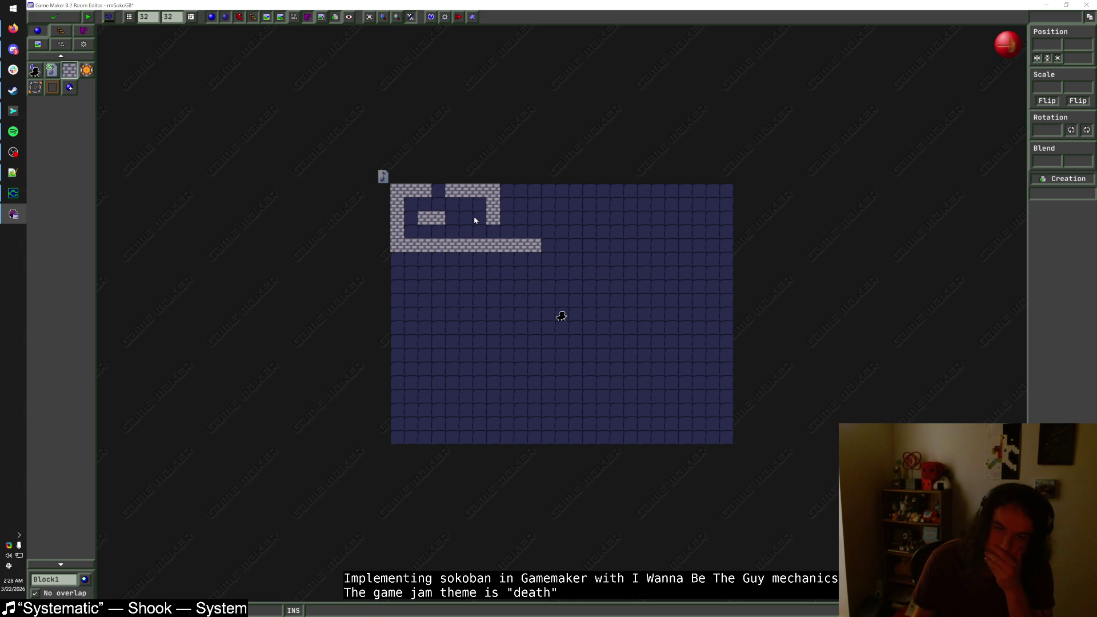
- Remove stray top-row and left-column wall blocks, then save and close rmSokoGB
right_click(425, 191)
right_click(397, 218)
right_click(397, 228)
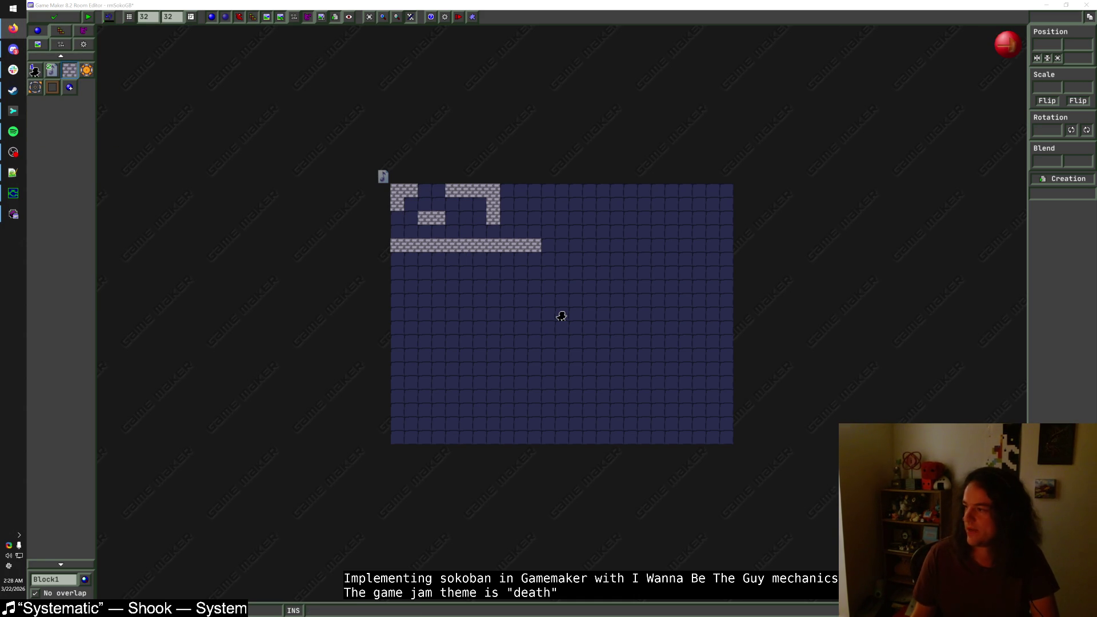
click(54, 16)
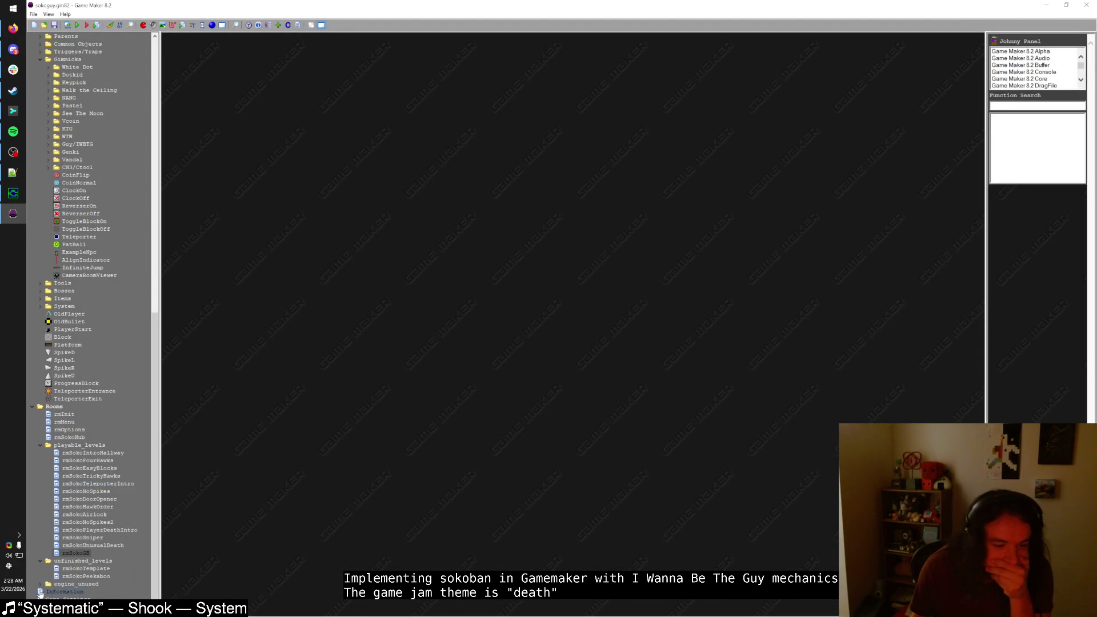
click(41, 591)
scroll(42, 586, down, 1)
click(48, 584)
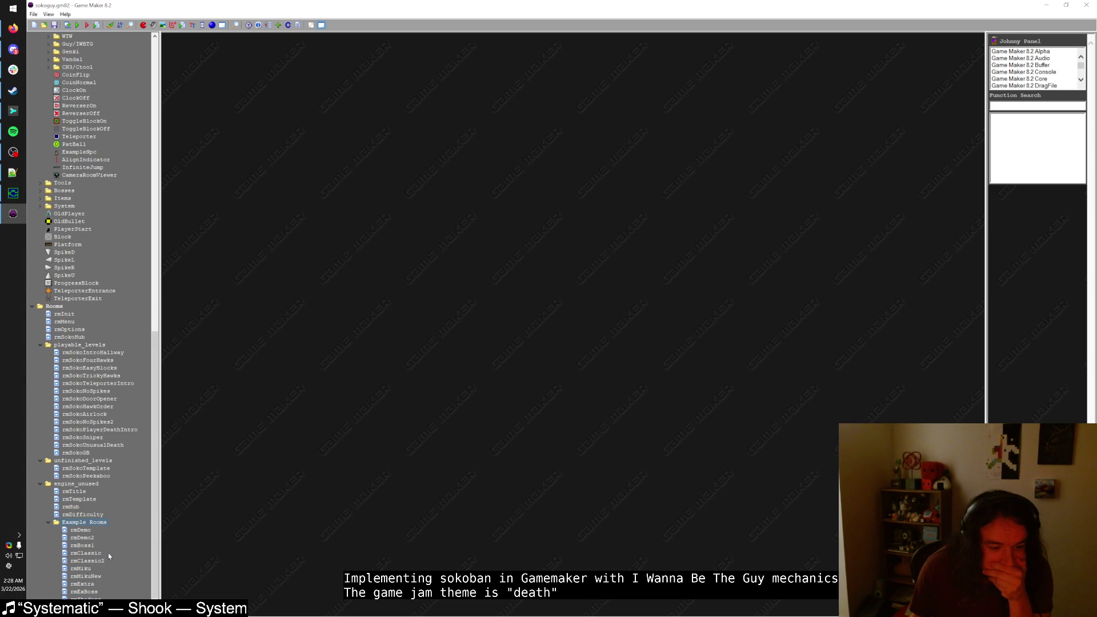
key(F5)
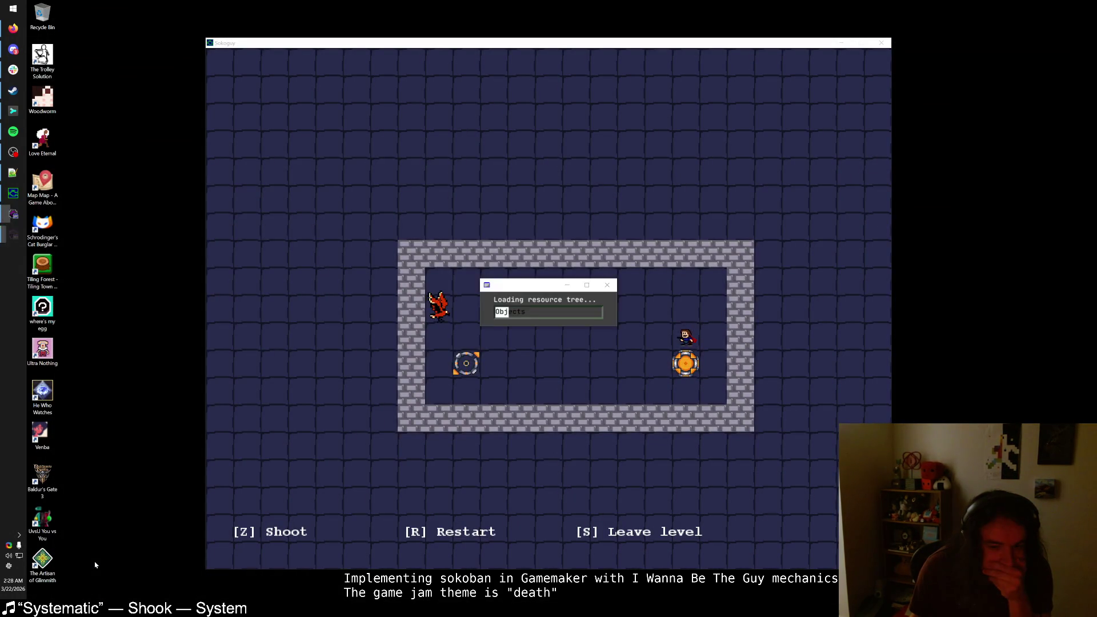
key(alt+Tab)
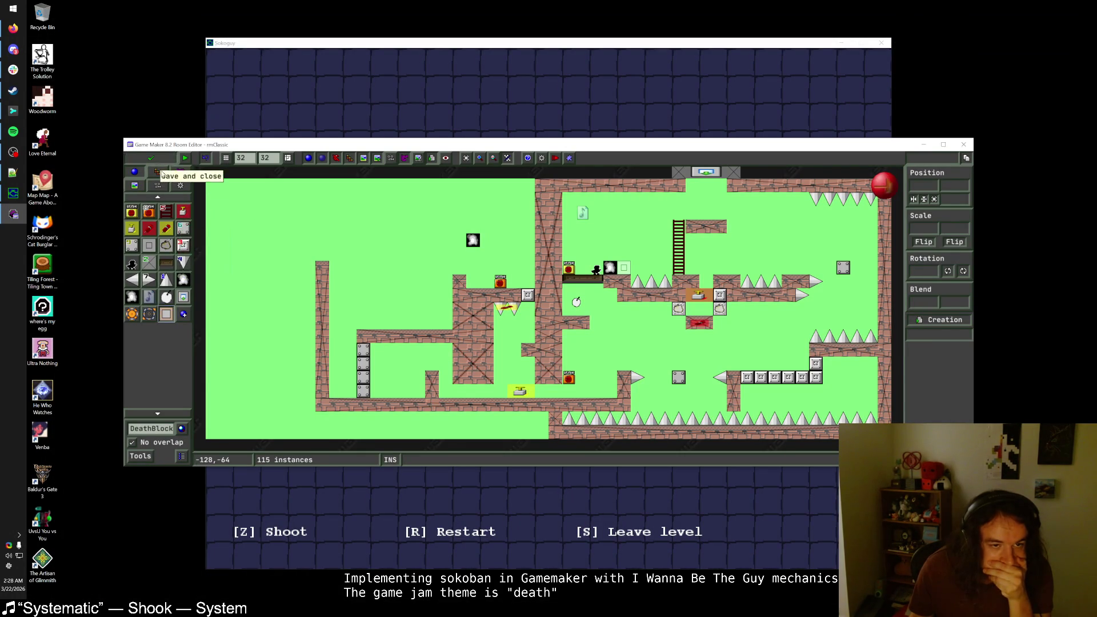
click(160, 161)
double_click(85, 562)
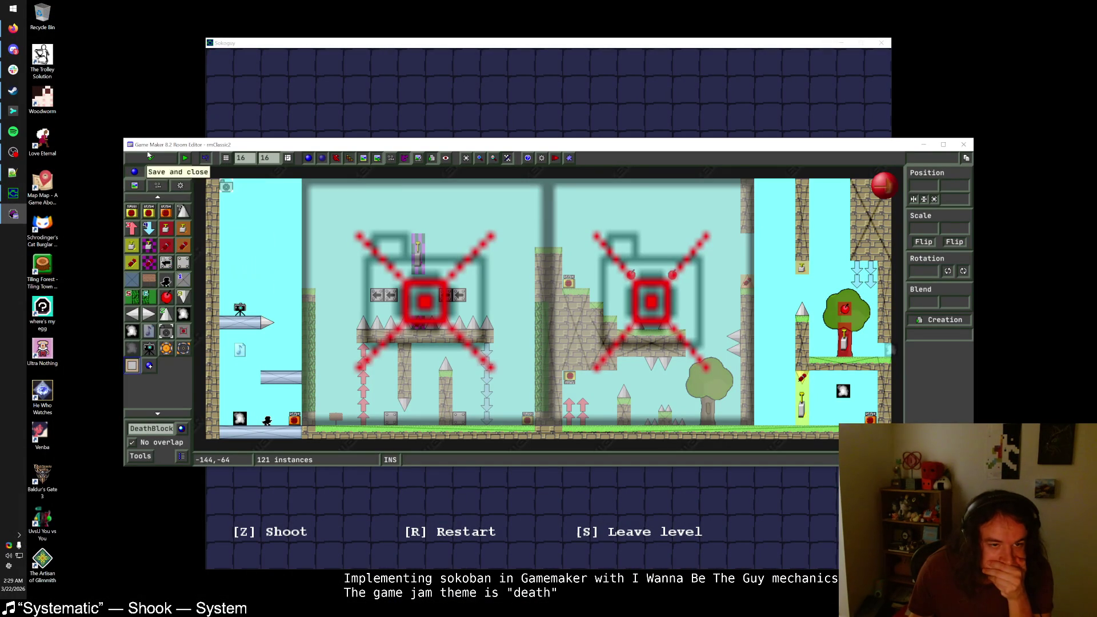
click(150, 158)
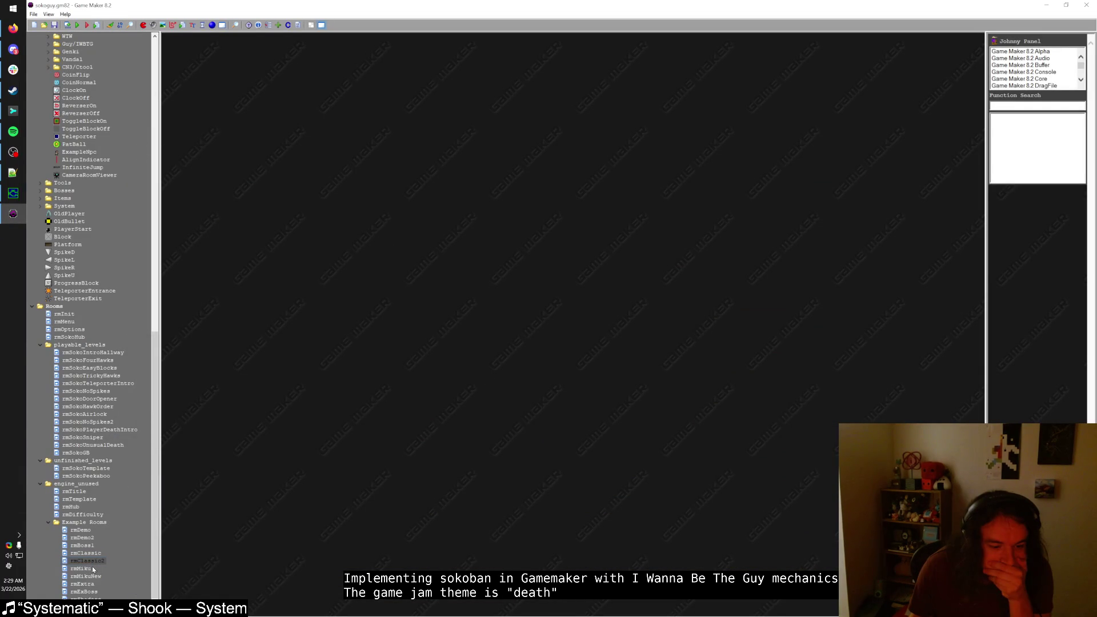
scroll(90, 588, down, 1)
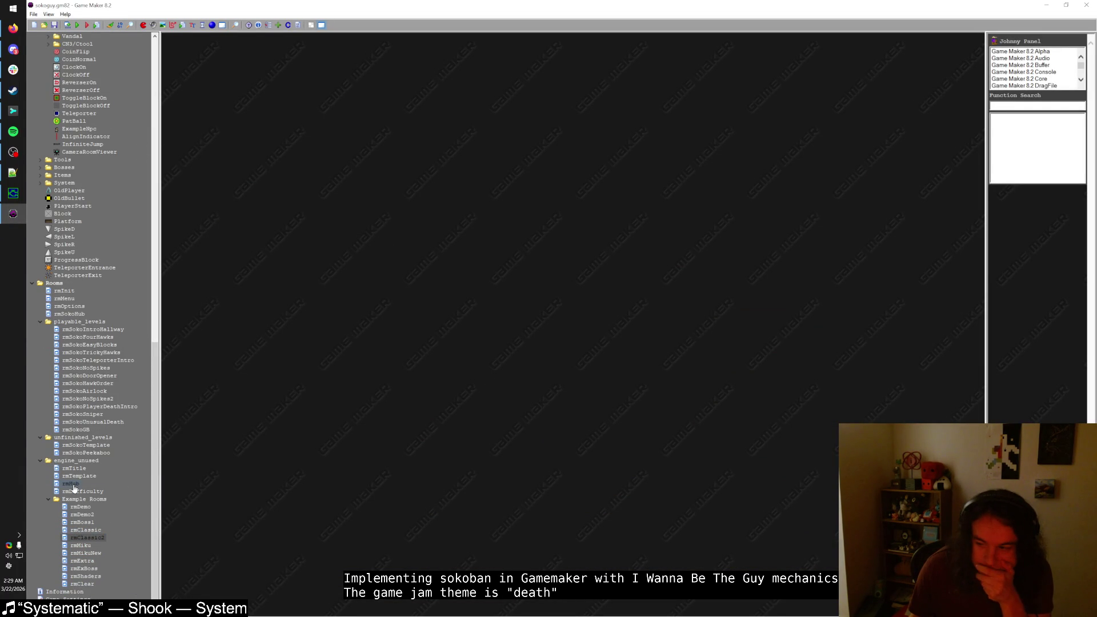
double_click(86, 562)
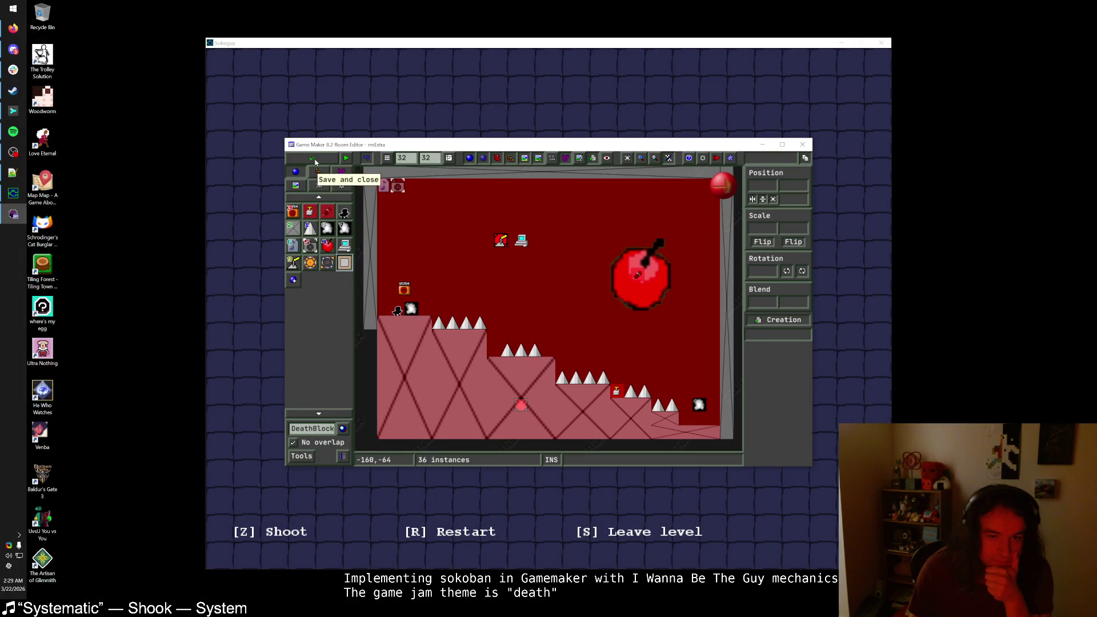
click(319, 163)
double_click(85, 568)
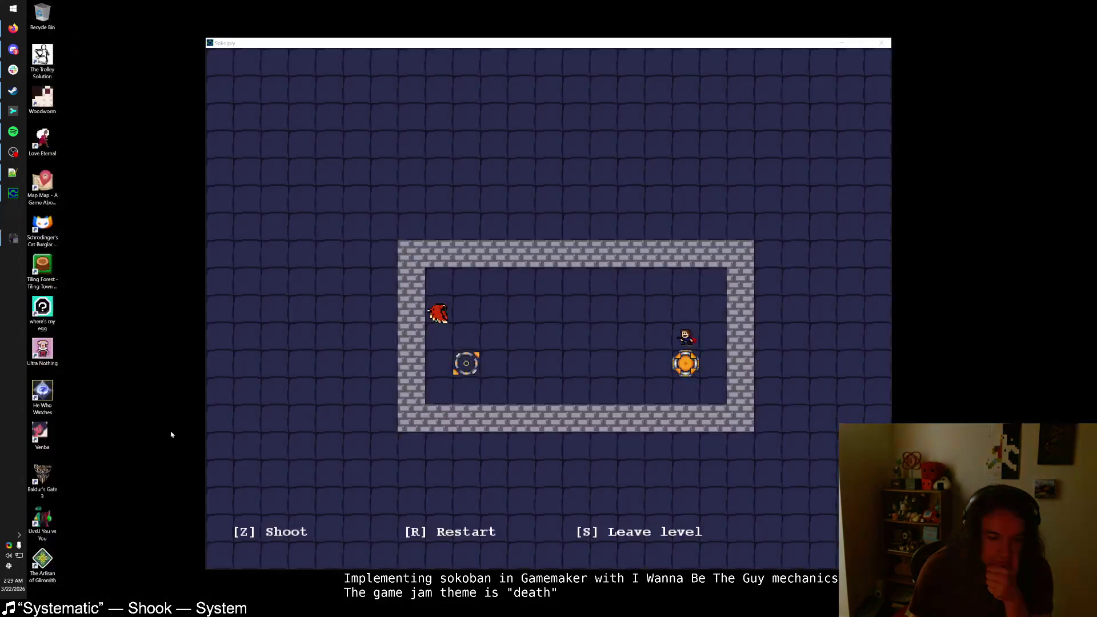
click(306, 158)
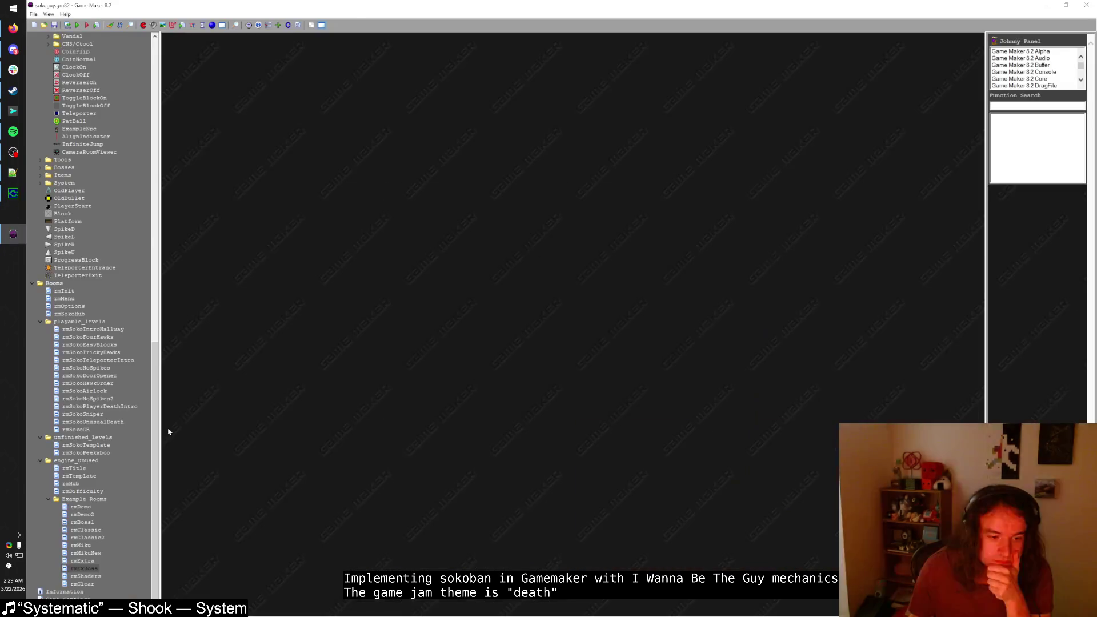
- Look over and close rmDemo, then capture a region screenshot of the rmDemo2 room layout
mouse_move(92, 587)
mouse_down()
mouse_move(98, 509)
mouse_move(79, 503)
mouse_up()
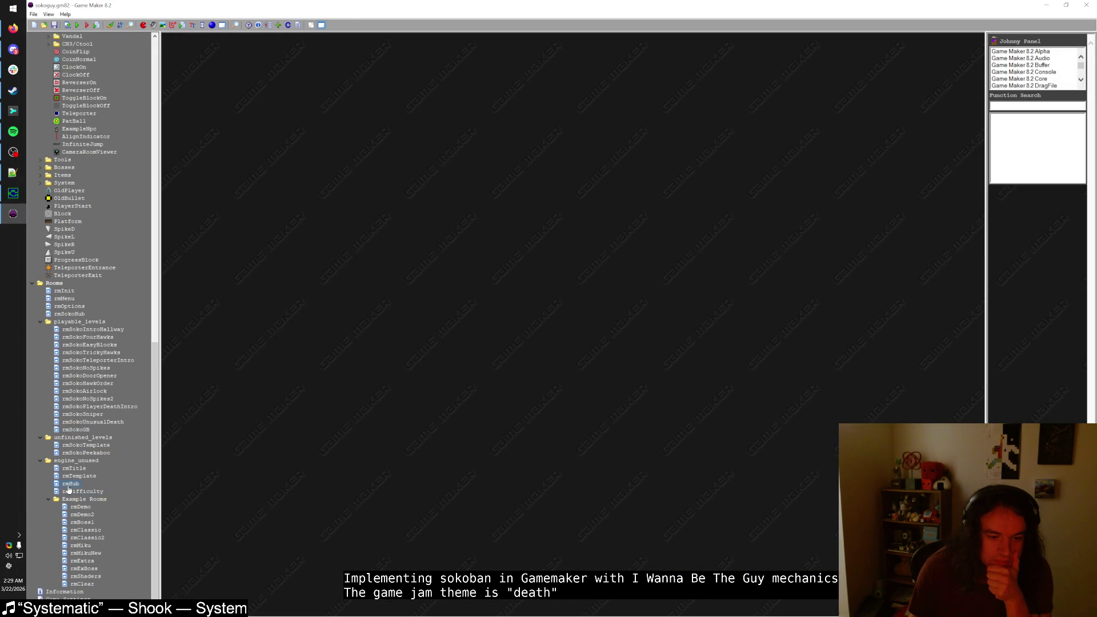
drag(77, 499, 78, 499)
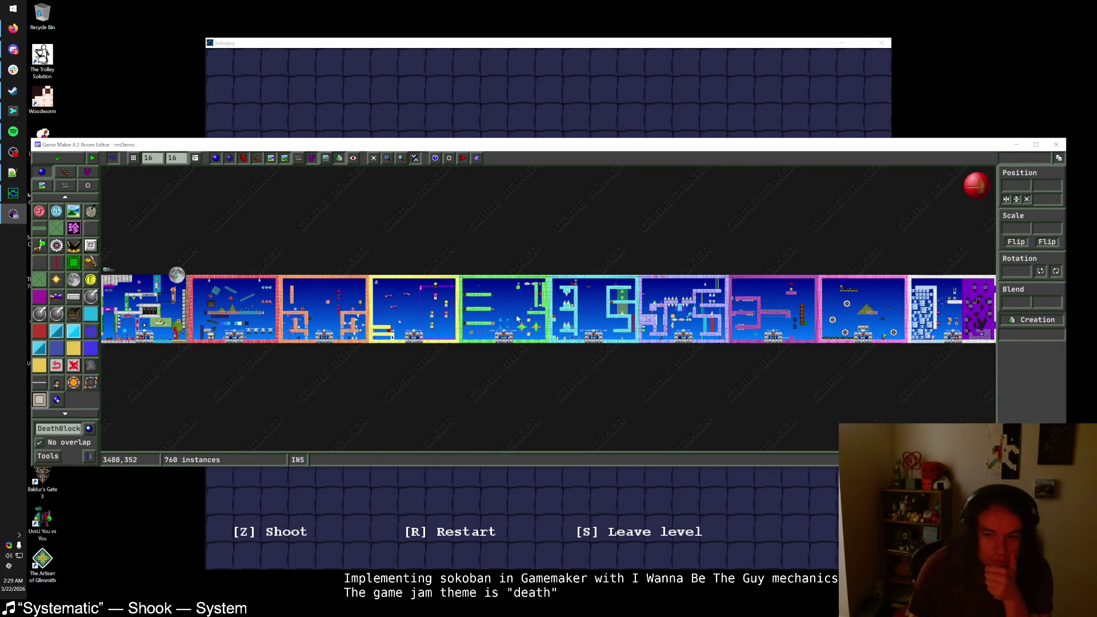
scroll(482, 319, left, 5)
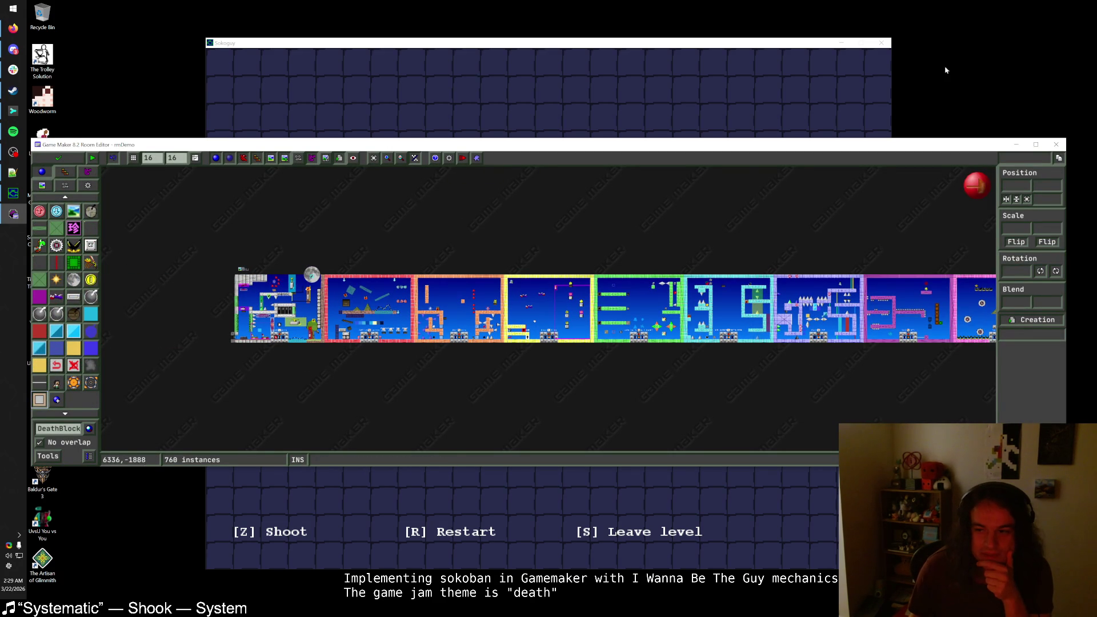
click(1054, 145)
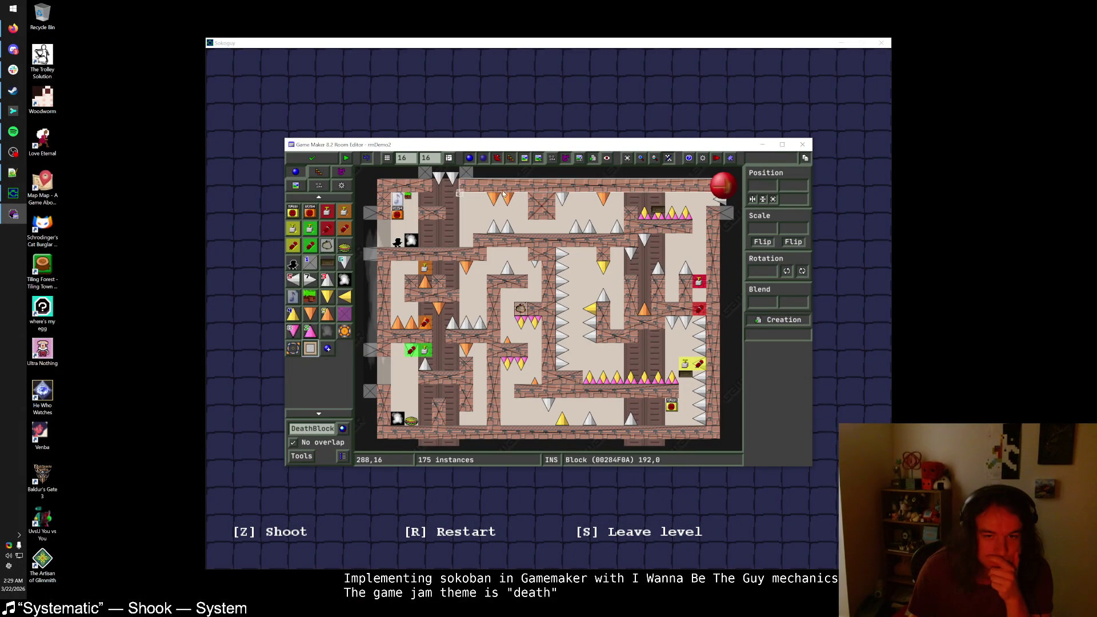
key(ctrl+Print)
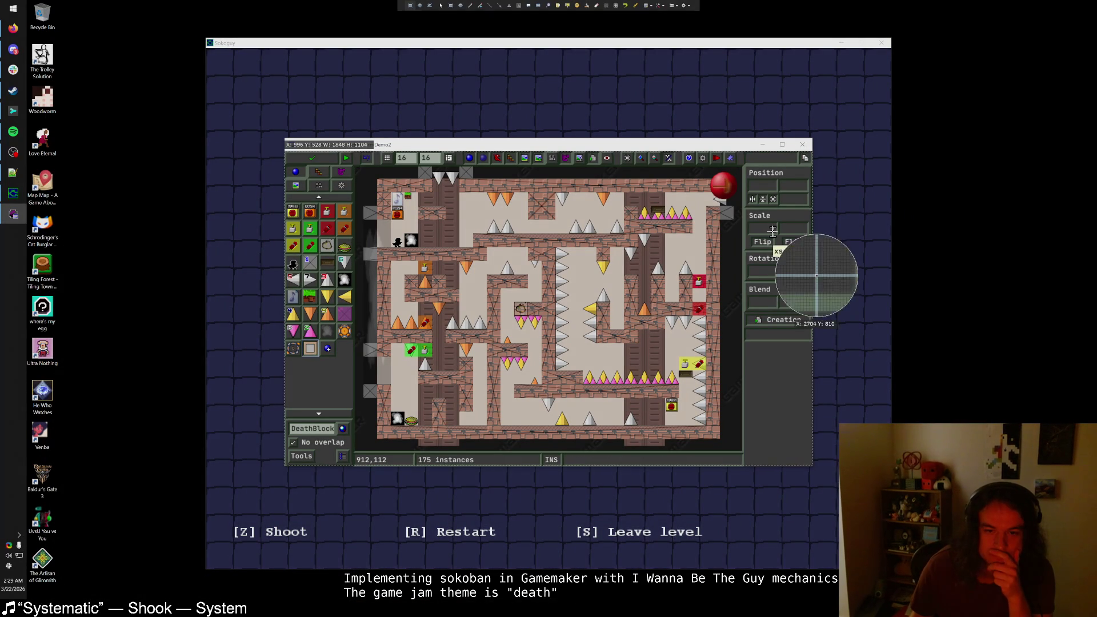
drag(385, 191, 742, 451)
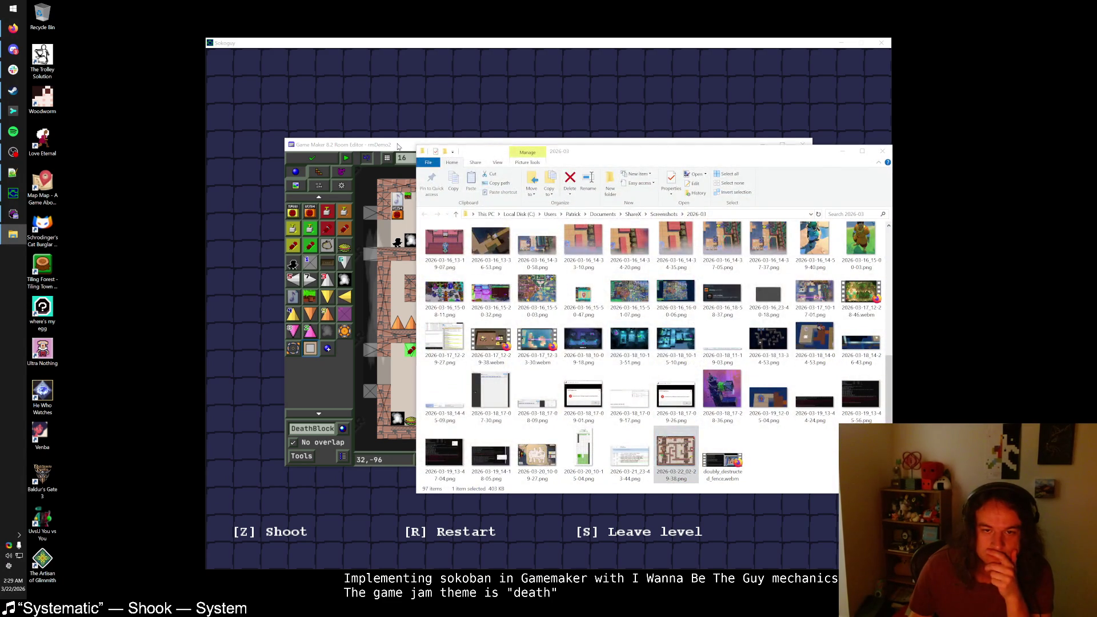
- Open the screenshots folder, close rmDemo2, and reopen the Sokoban room for editing
click(345, 146)
click(311, 158)
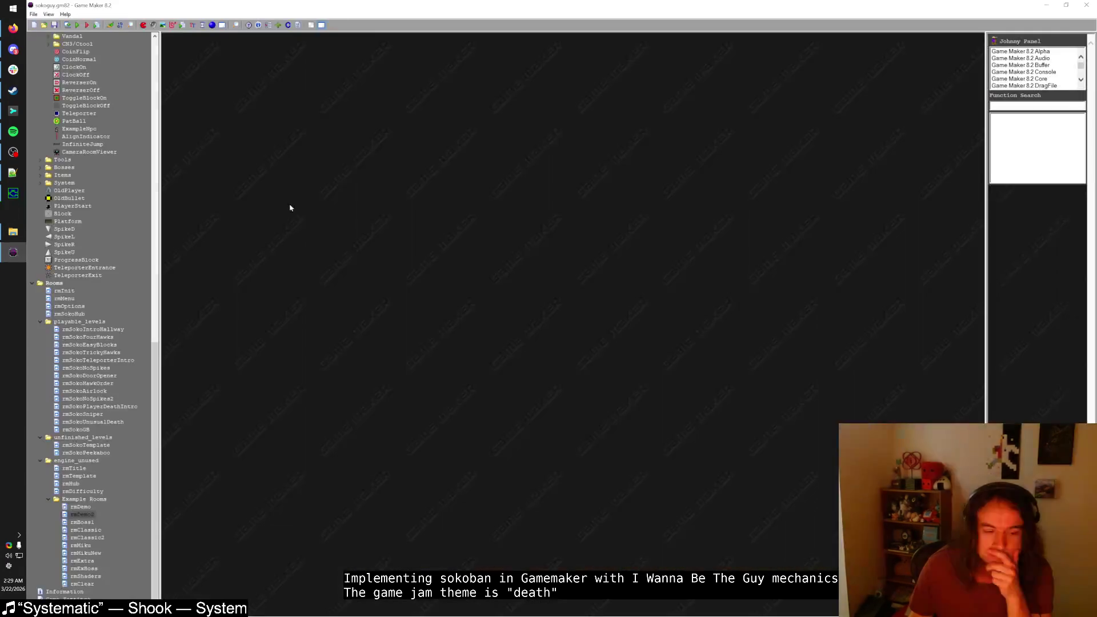
double_click(85, 432)
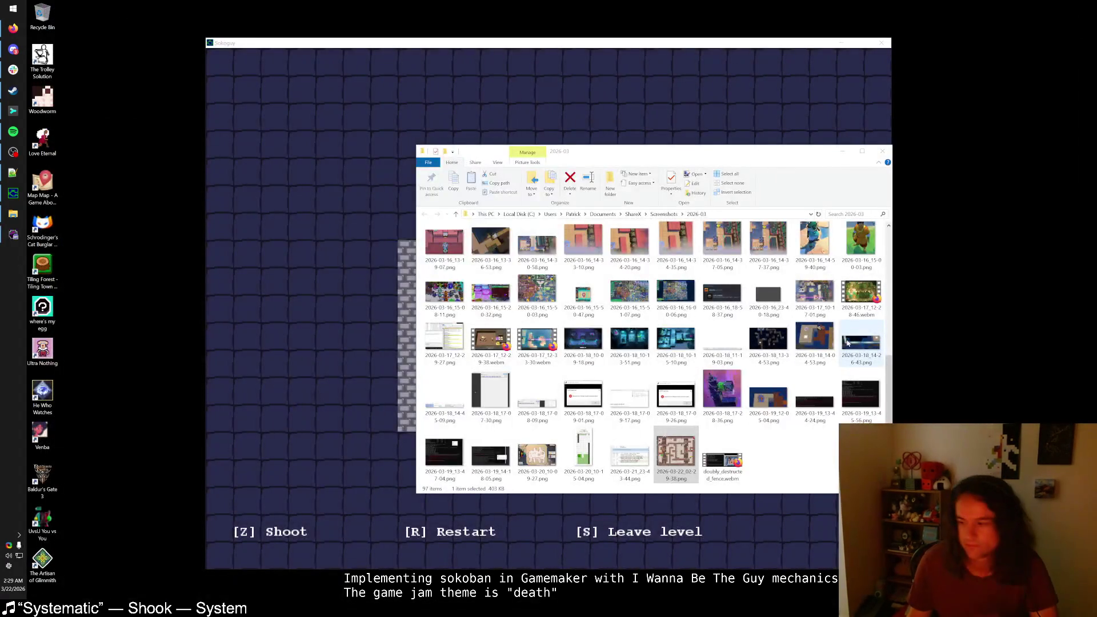
- Arrange the rmDemo2 screenshot window beside the Sokoban room editor as a reference
mouse_move(823, 151)
mouse_down()
mouse_move(809, 157)
mouse_move(919, 213)
mouse_up()
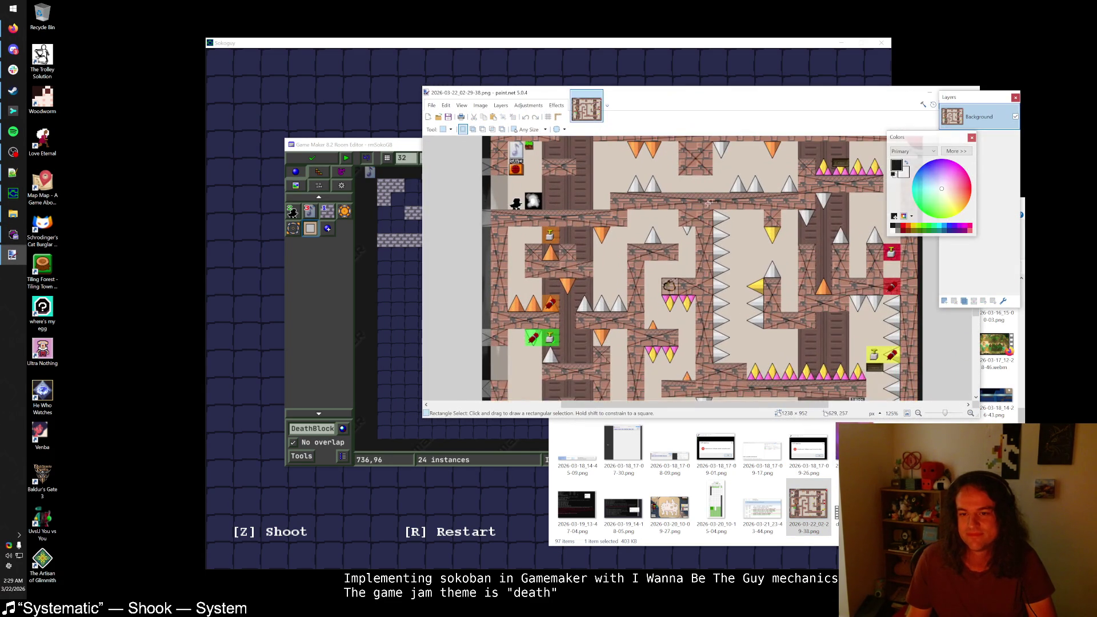
drag(657, 92, 810, 109)
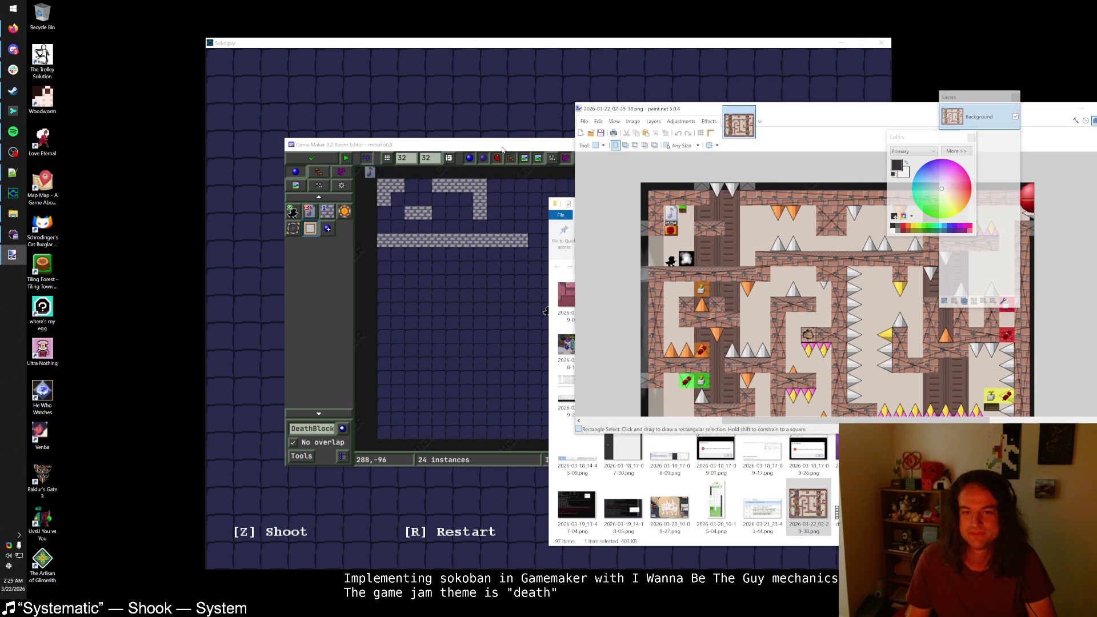
drag(513, 148, 286, 122)
click(803, 128)
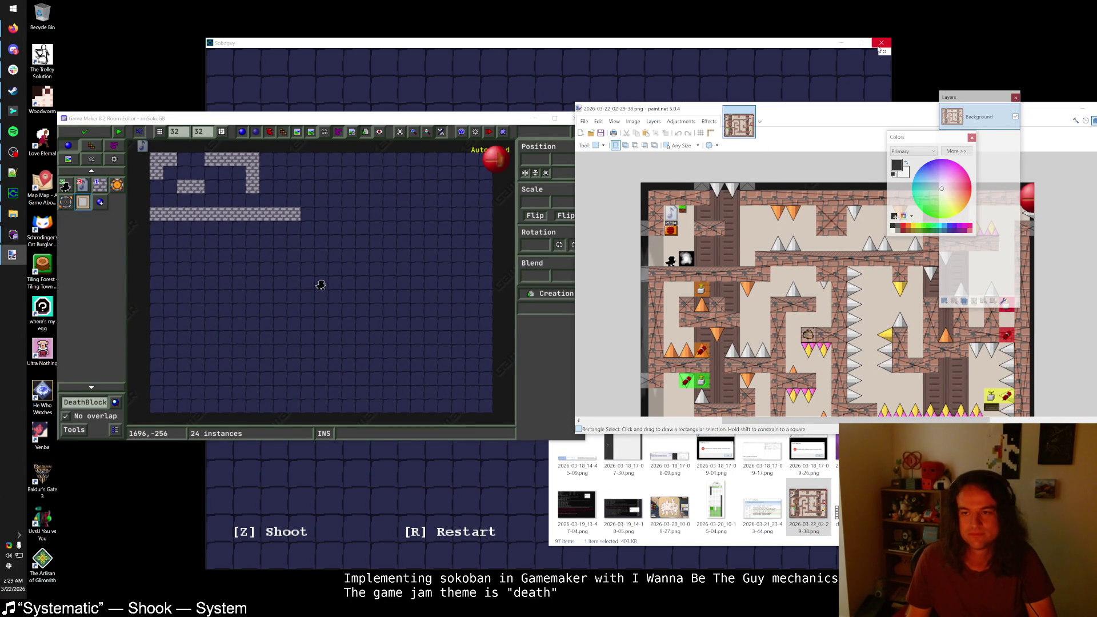
click(816, 74)
- Walk the player left and down onto the orange goal tile, then return to the room editor
key(Left)
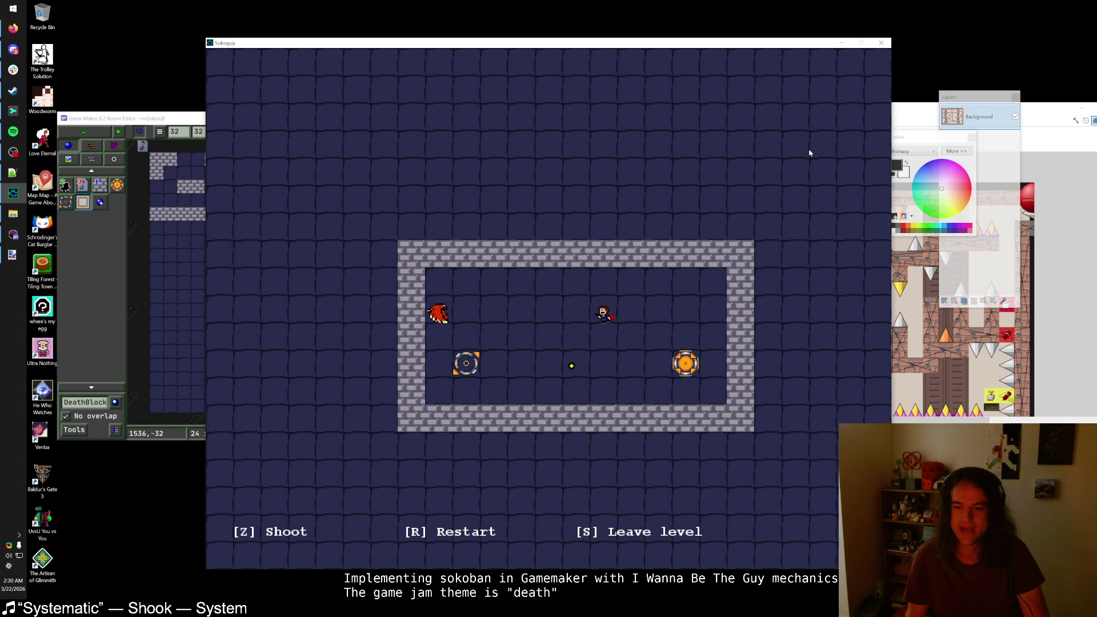
key(Down)
key(Up)
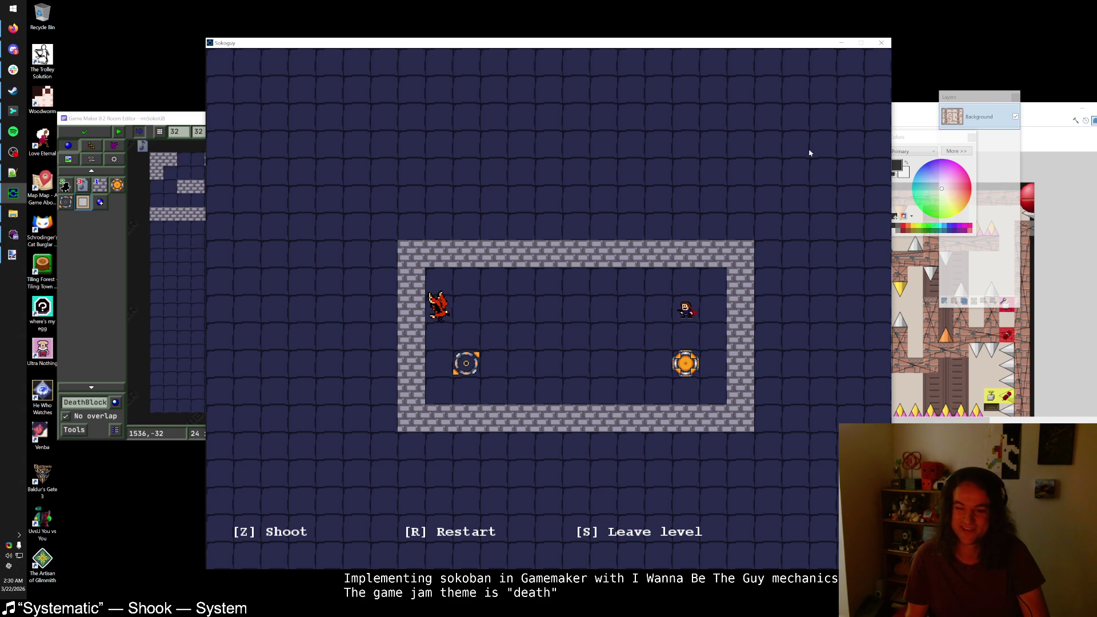
key(Down)
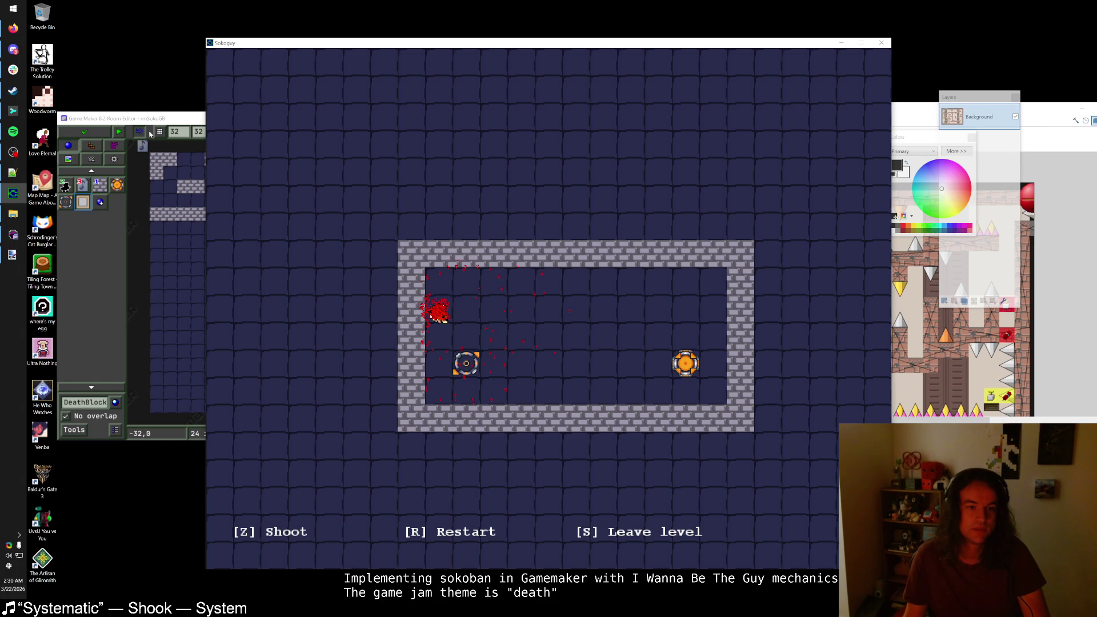
click(116, 113)
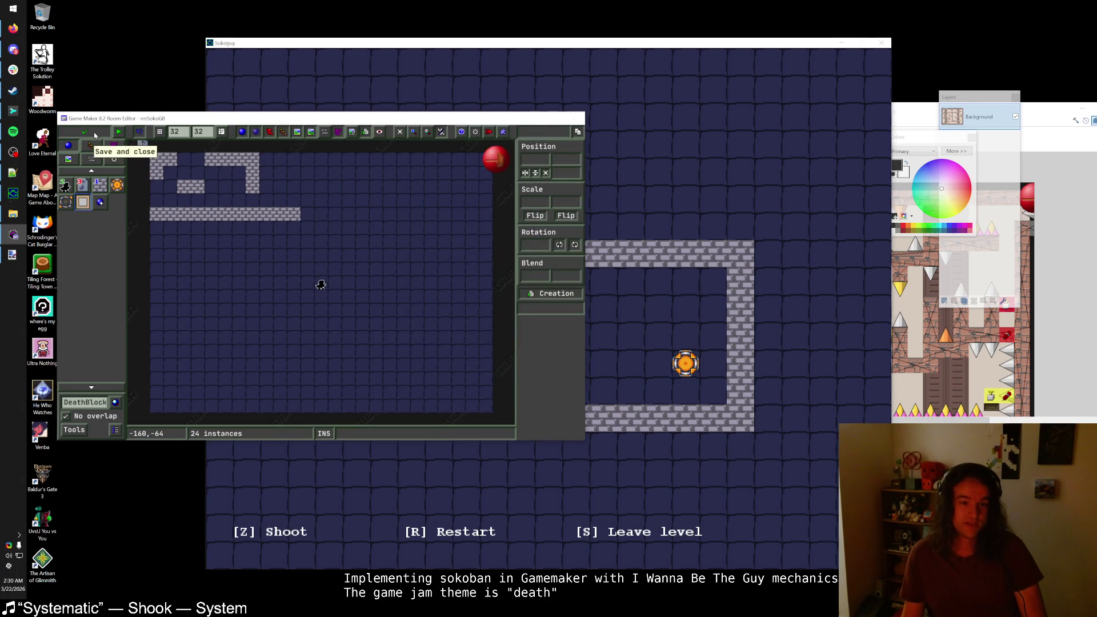
- Close the room editor, move rmSokoUnusualDeath into the unfinished_levels group, and briefly test-run the game
click(85, 132)
key(ctrl+alt+f)
text(SokoWorl)
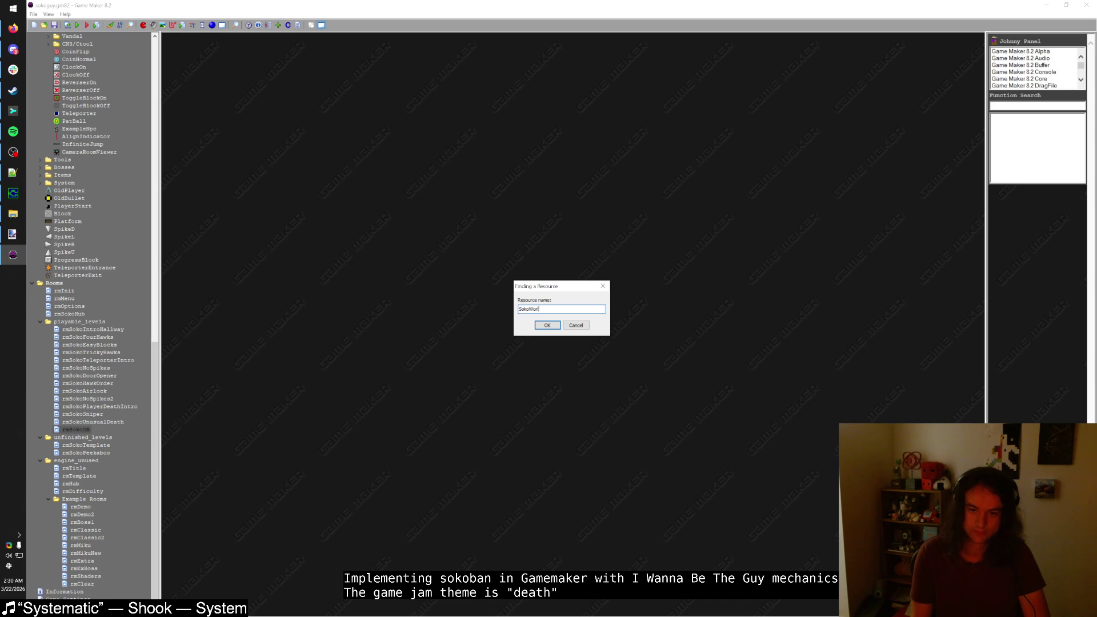
key(Return)
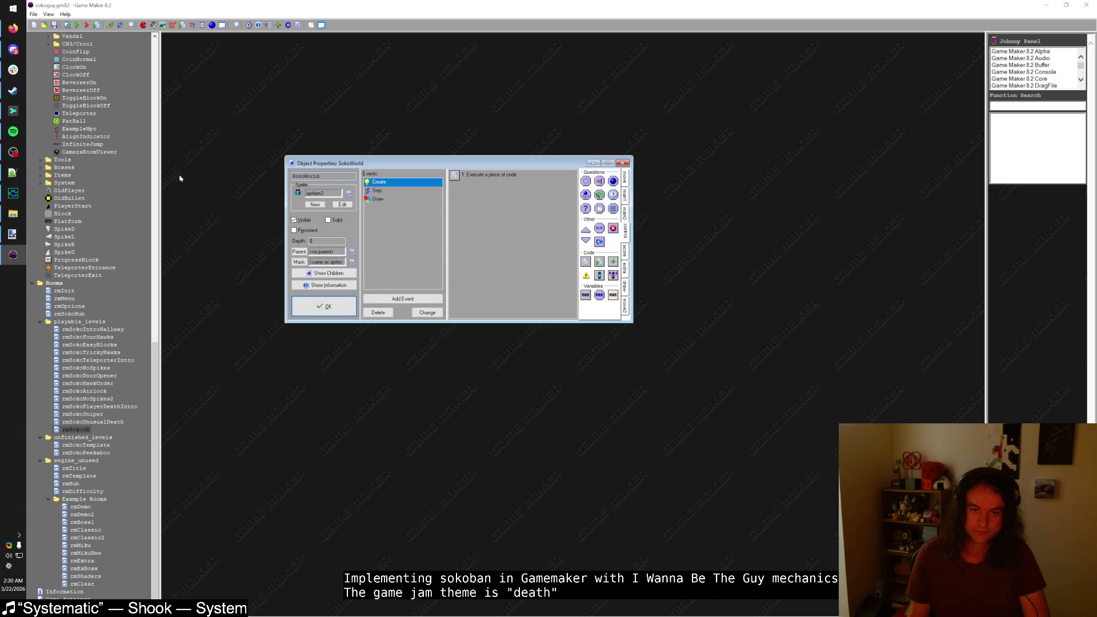
click(303, 308)
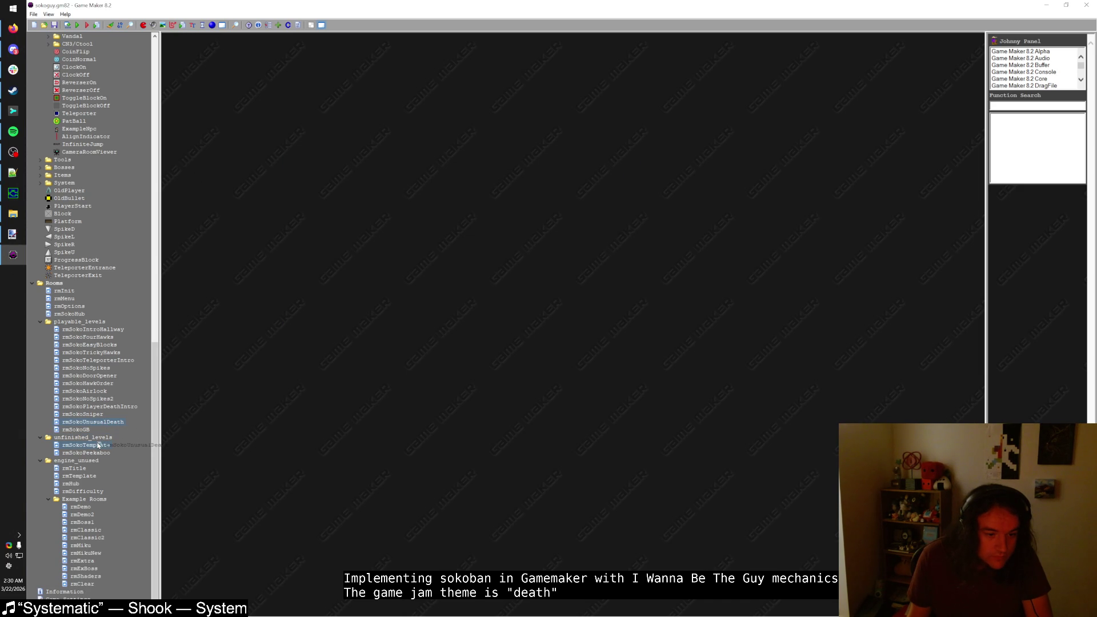
drag(99, 445, 109, 450)
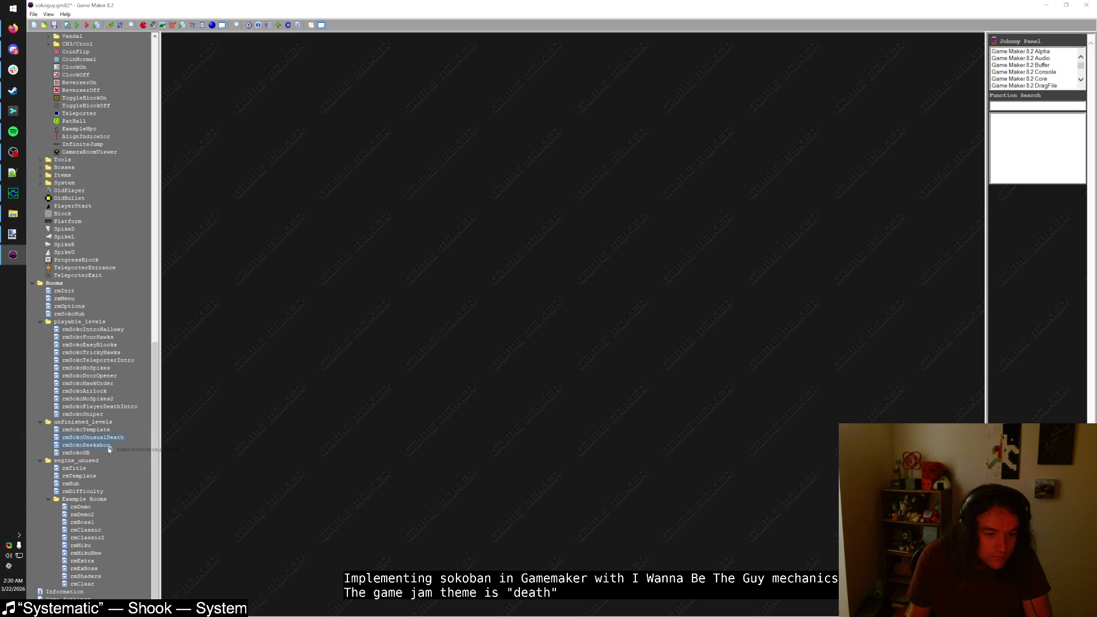
key(F5)
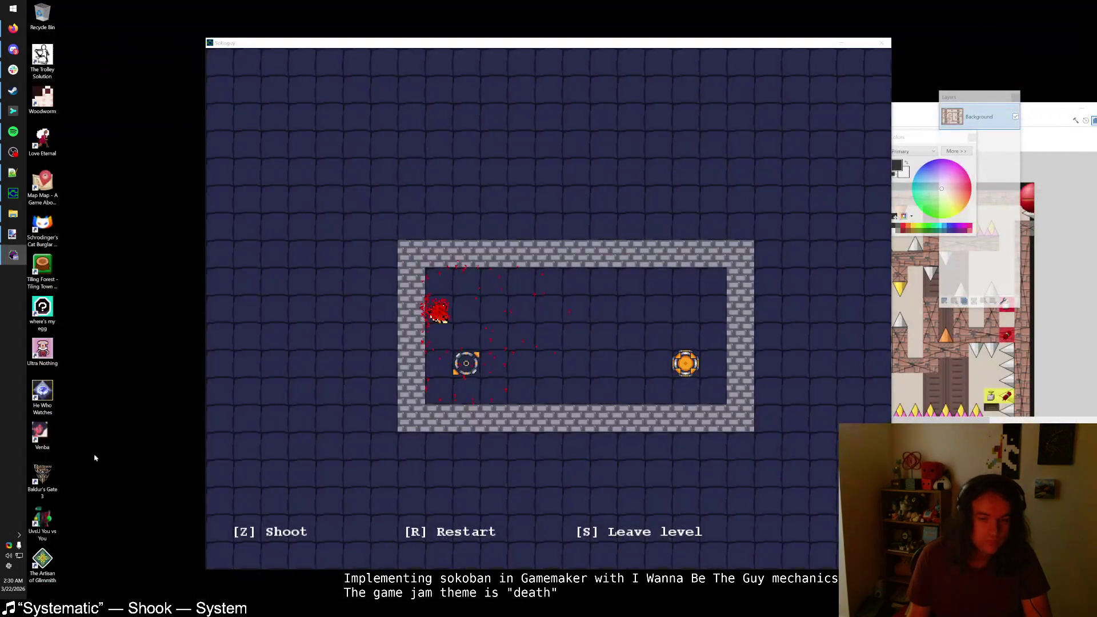
key(Escape)
- Find SokoWorld and review its Step event code's teleporter handling in a maximized code editor
key(ctrl+alt+f)
text(SokoWorld)
key(Return)
double_click(400, 193)
click(479, 196)
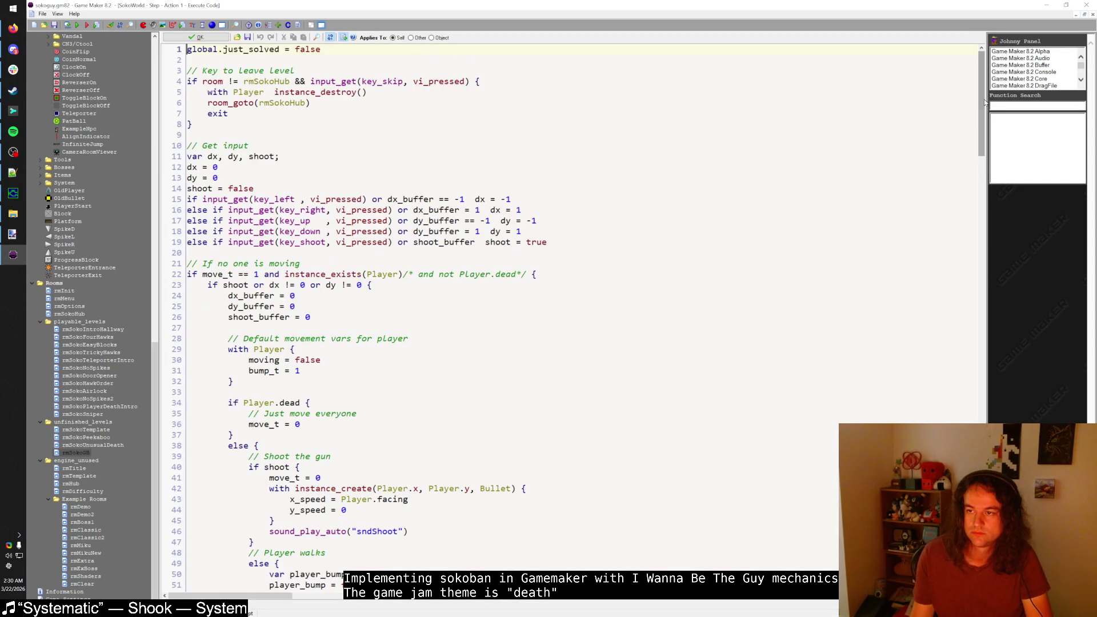
scroll(709, 415, down, 20)
scroll(642, 388, up, 4)
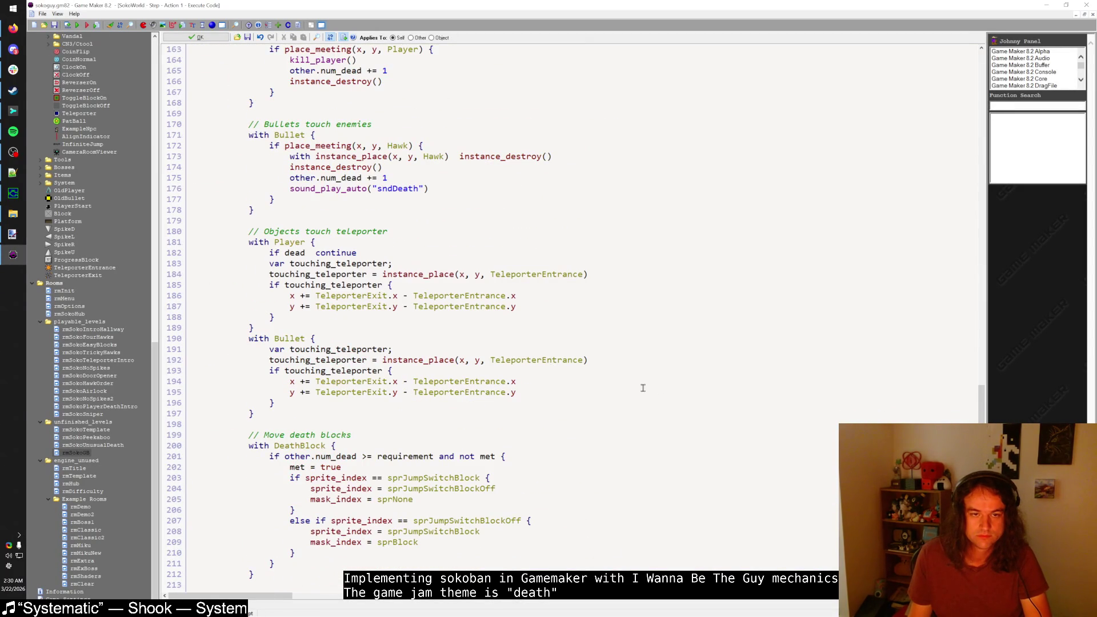
key(F5)
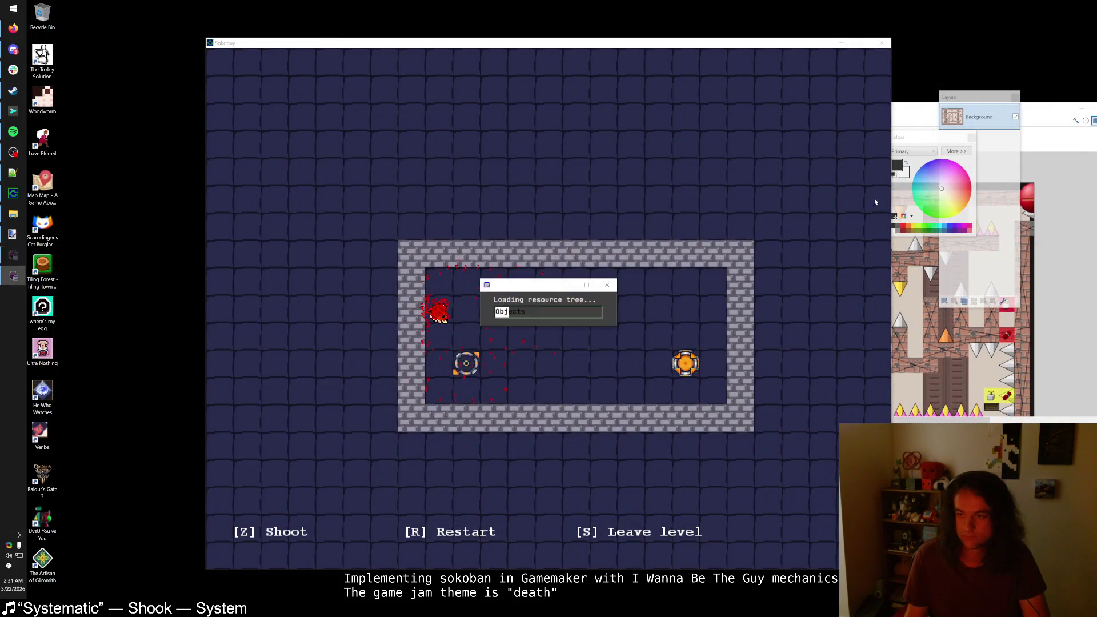
- Move the rmSokoGB room editor to the upper left and choose Block1 for placing walls
click(919, 119)
drag(551, 146, 340, 120)
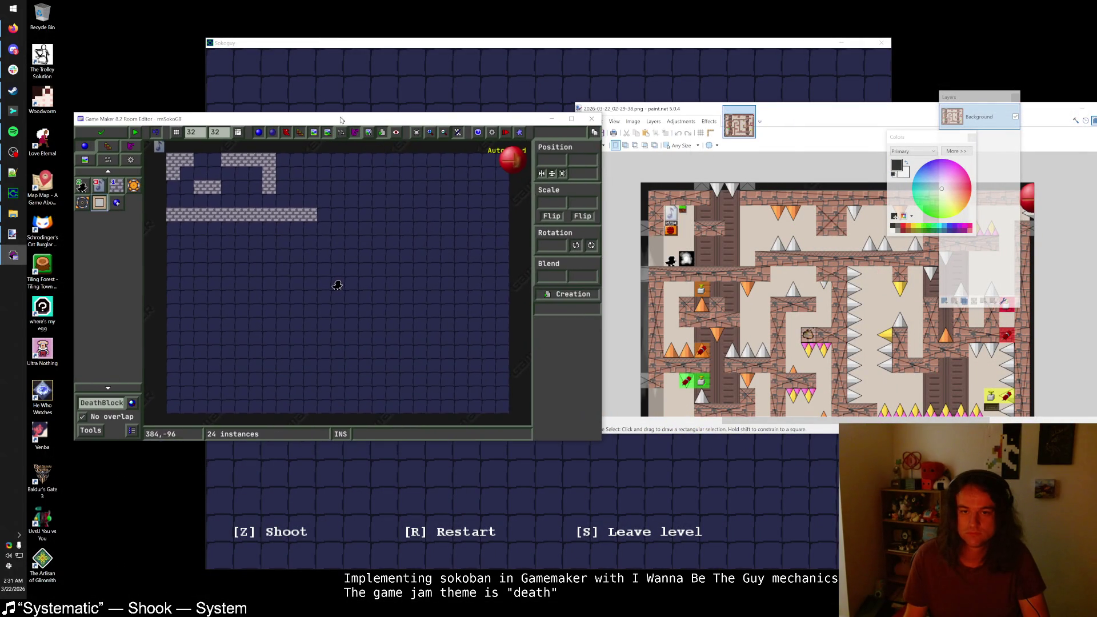
click(882, 41)
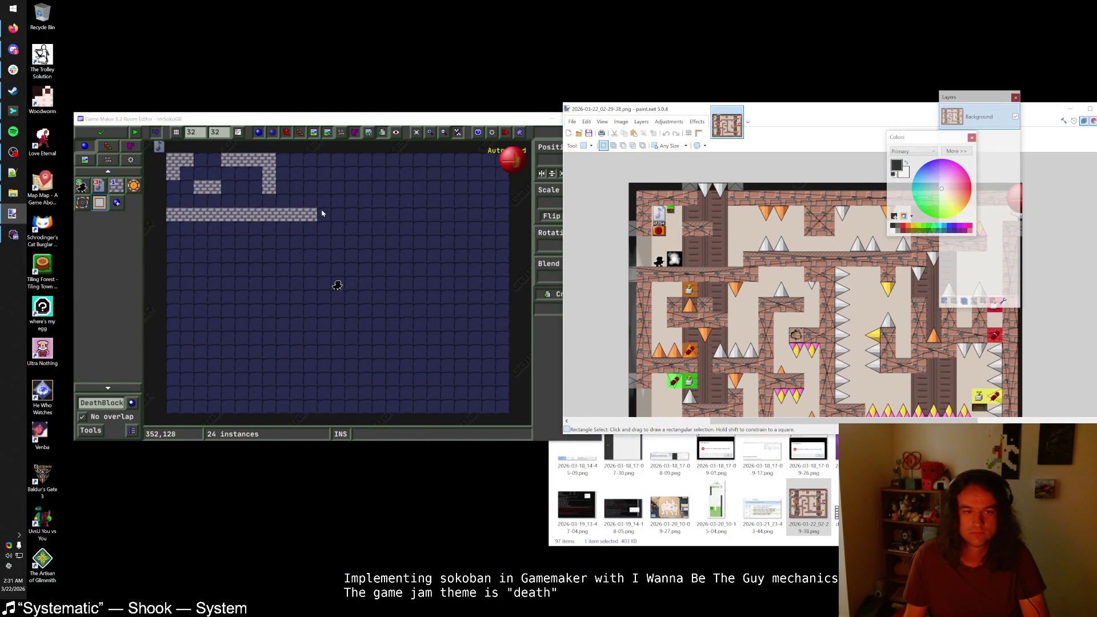
click(273, 186)
click(116, 184)
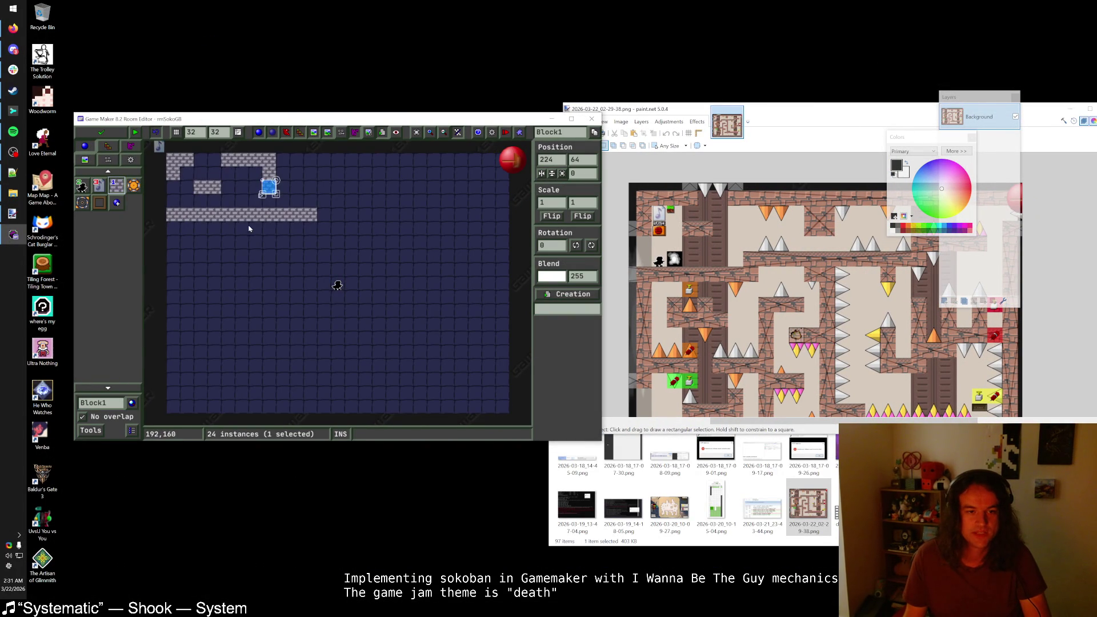
- Shift the long wall row one cell lower and fill the gaps in the left and top walls
drag(307, 210, 240, 223)
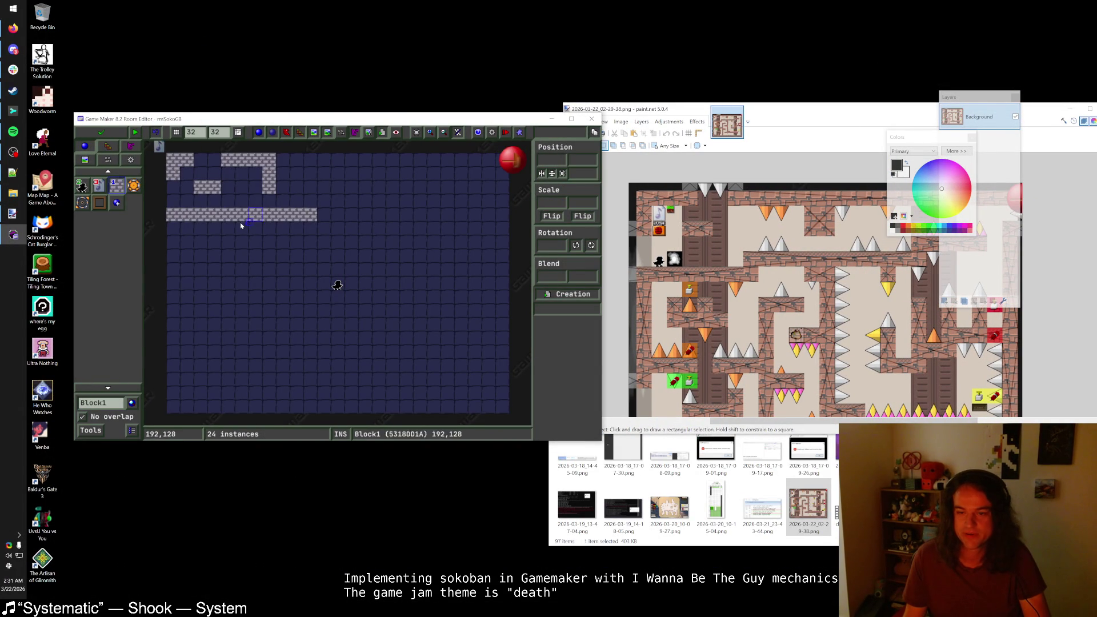
key(ctrl+x)
key(ctrl+v)
drag(177, 234, 165, 229)
click(254, 228)
drag(174, 187, 174, 215)
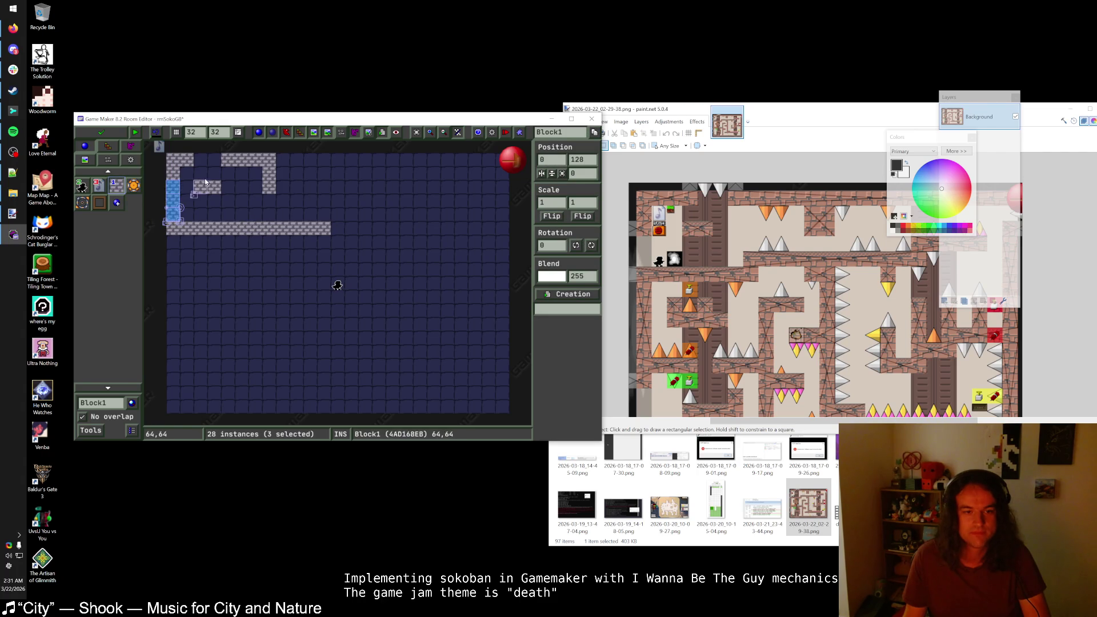
mouse_move(200, 160)
mouse_down()
mouse_move(215, 160)
mouse_move(208, 187)
mouse_up()
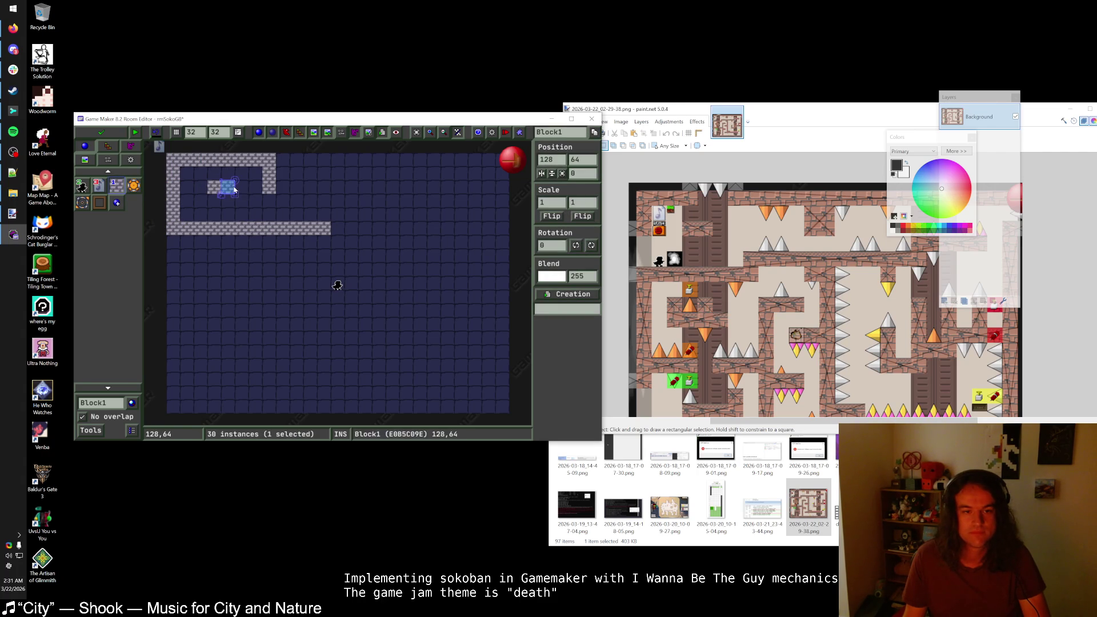
- Remove stray inner blocks, add a corner block, and extend the lower and top walls rightward
right_click(269, 188)
right_click(269, 174)
click(270, 216)
shift+right_click(283, 228)
mouse_move(283, 220)
mouse_down()
mouse_move(311, 214)
mouse_move(326, 228)
mouse_up()
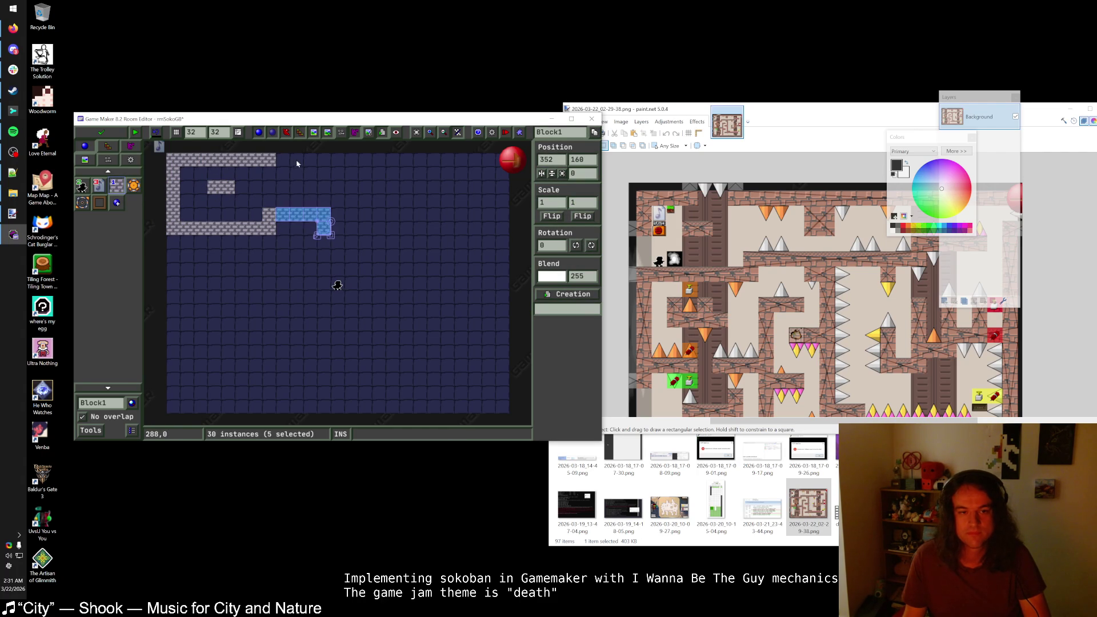
click(281, 163)
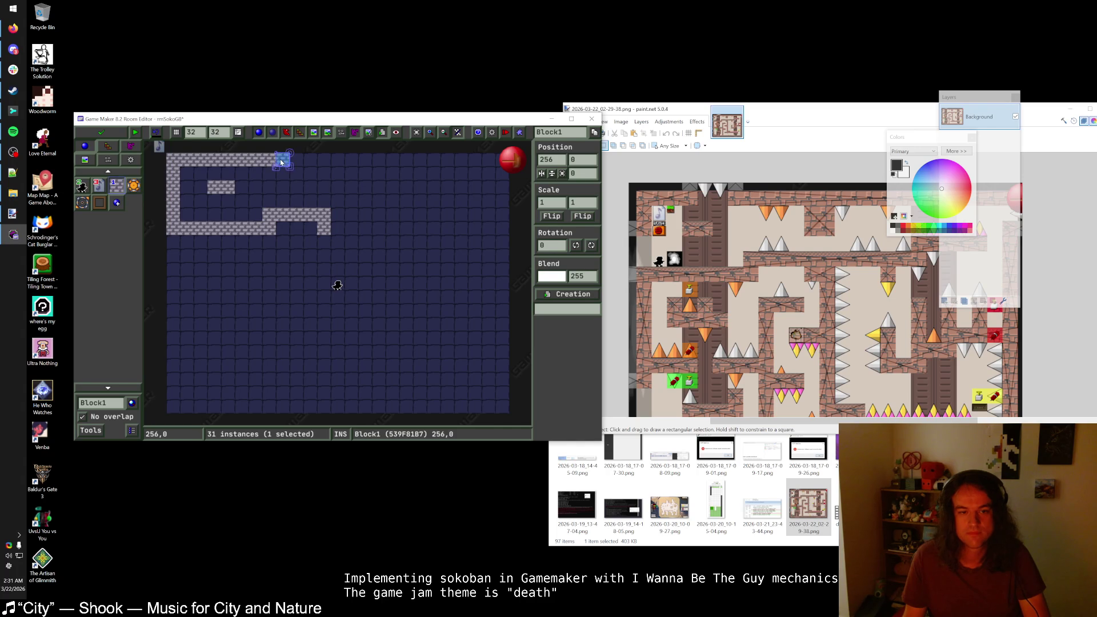
mouse_move(281, 163)
mouse_down()
mouse_move(320, 163)
mouse_move(330, 188)
mouse_move(342, 162)
mouse_up()
- Extend the top wall across to the room's right side, using the reference level image
click(827, 206)
scroll(826, 207, down, 3)
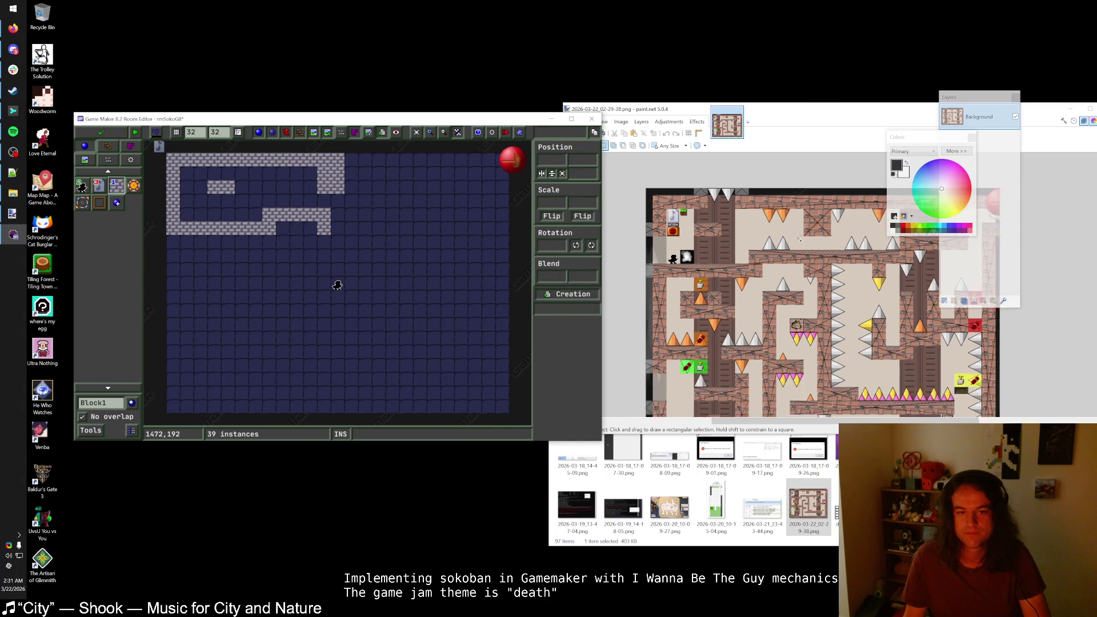
drag(393, 162, 434, 163)
drag(350, 163, 822, 211)
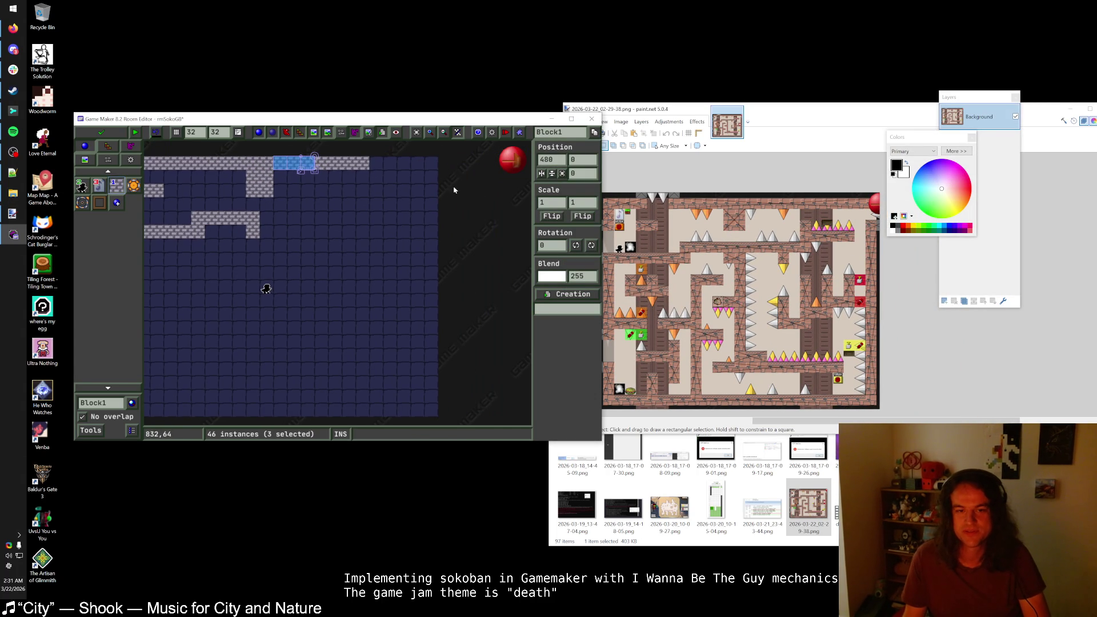
drag(374, 163, 434, 162)
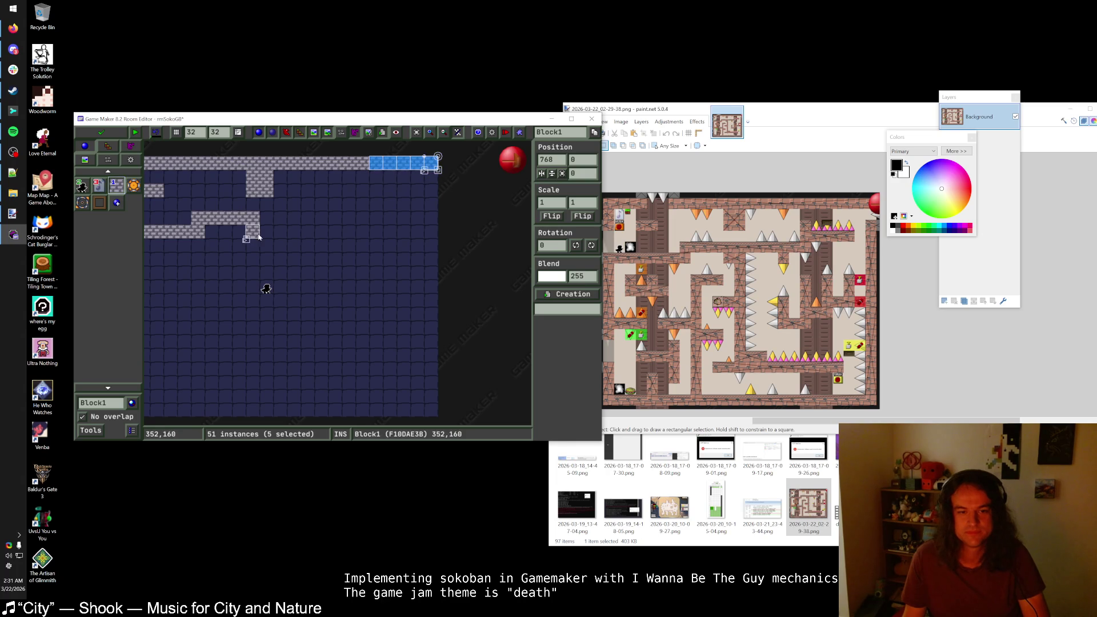
scroll(277, 240, left, 3)
- Build a left-edge wall column, an L-shaped inner wall, and short inner wall columns
drag(205, 245, 207, 290)
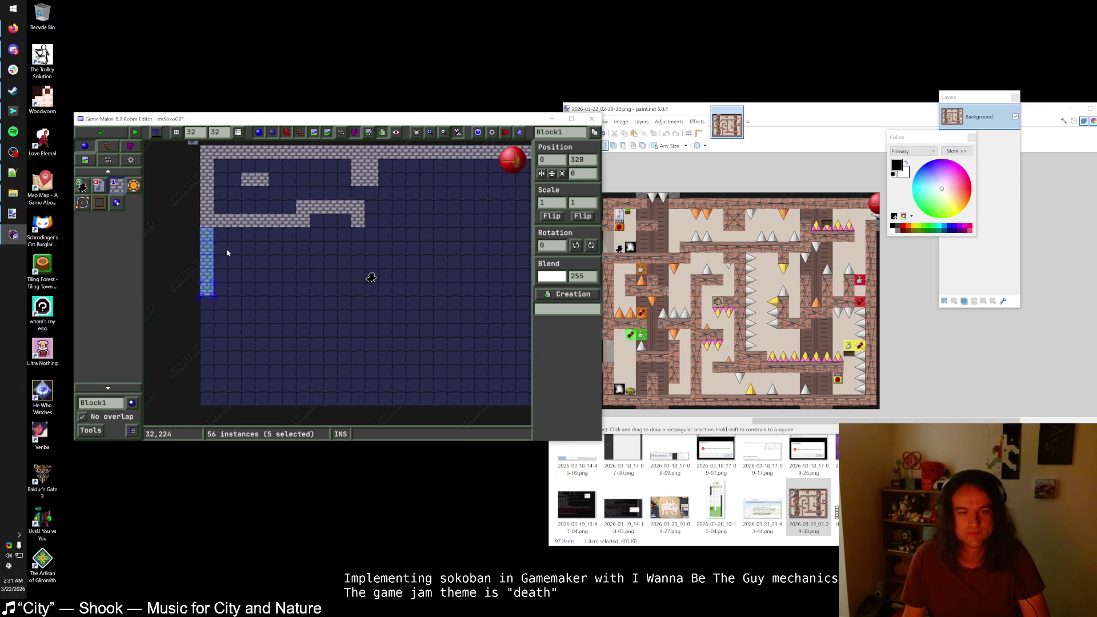
mouse_move(234, 248)
mouse_down()
mouse_move(234, 262)
mouse_move(269, 263)
mouse_up()
click(261, 248)
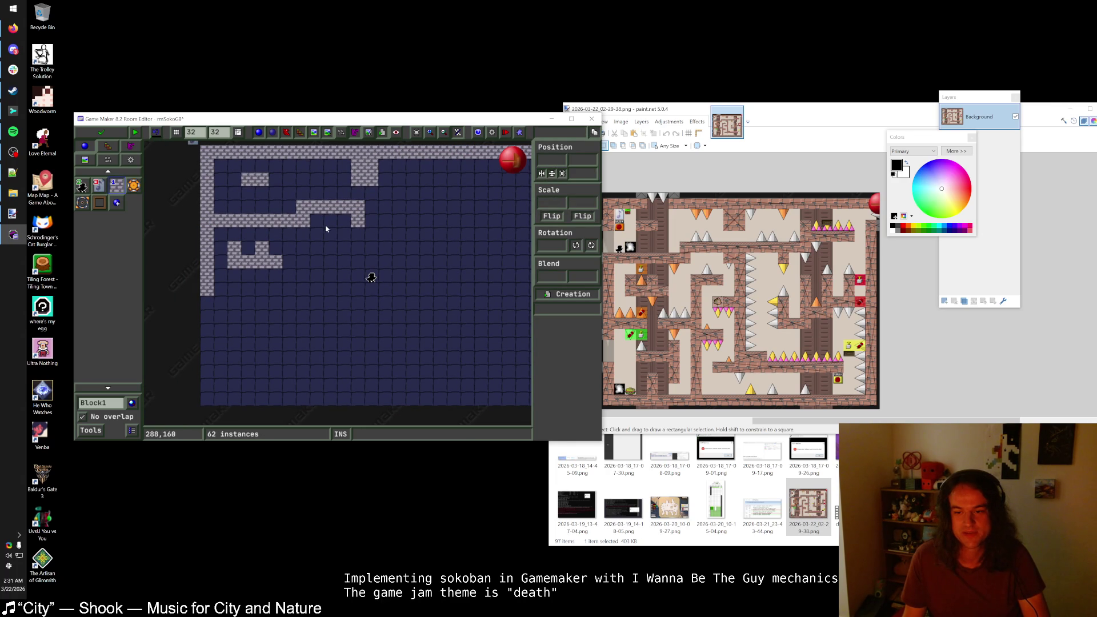
click(329, 249)
right_click(328, 251)
mouse_move(317, 253)
mouse_down()
mouse_move(317, 262)
mouse_move(345, 248)
mouse_move(374, 273)
mouse_up()
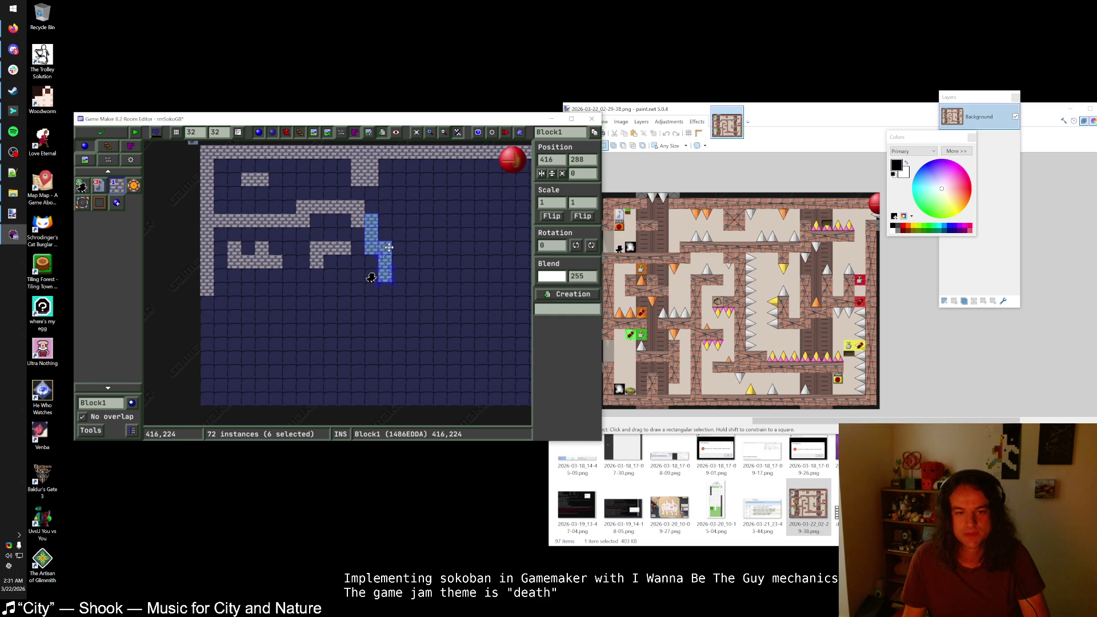
right_click(382, 275)
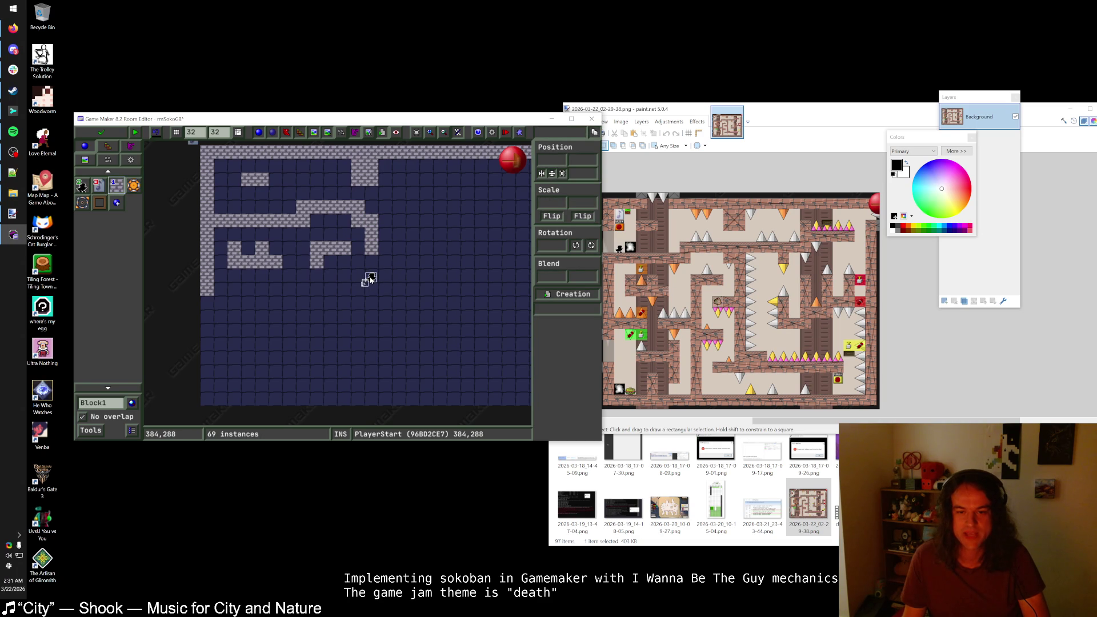
mouse_move(369, 264)
mouse_down()
mouse_move(373, 284)
mouse_move(319, 299)
mouse_up()
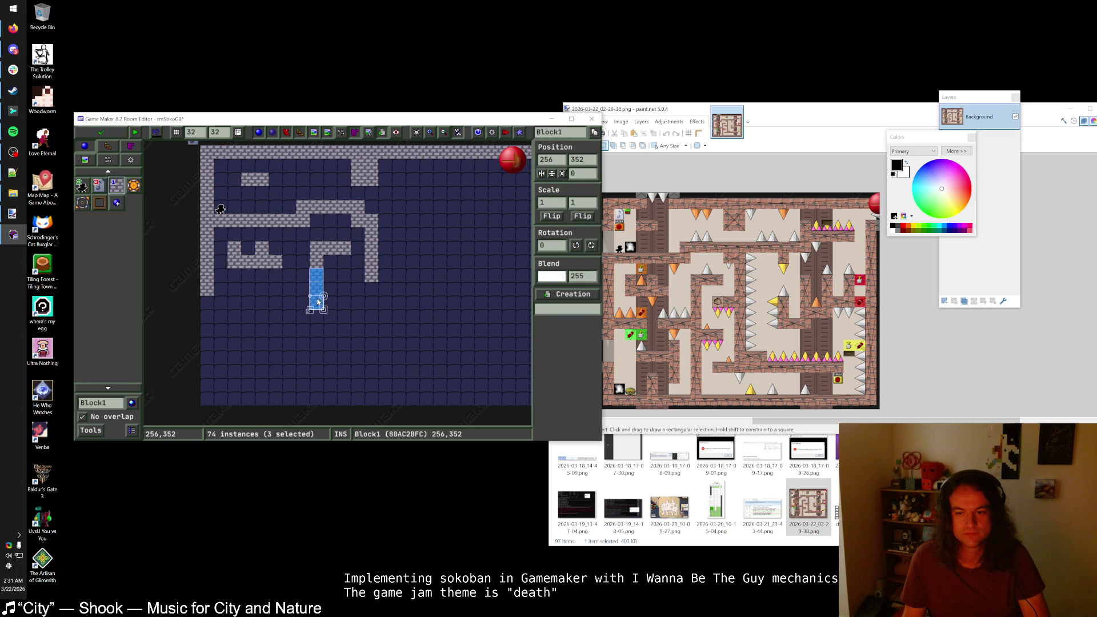
- Draw a lower wall row, a lone two-cell block, and a wall along the room's bottom edge
drag(208, 303, 263, 303)
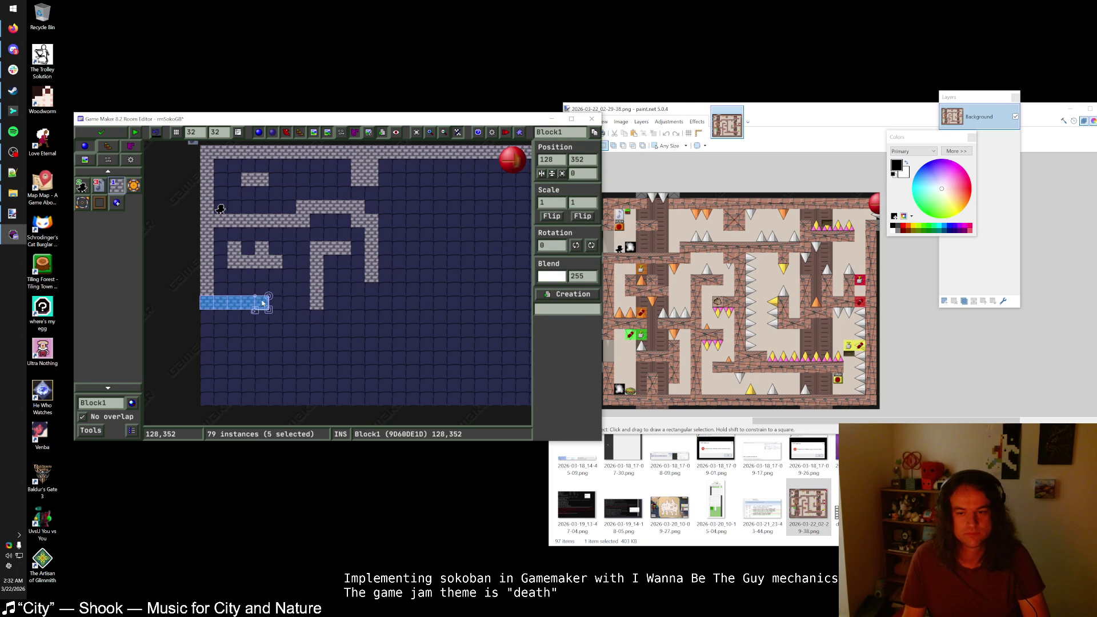
right_click(263, 303)
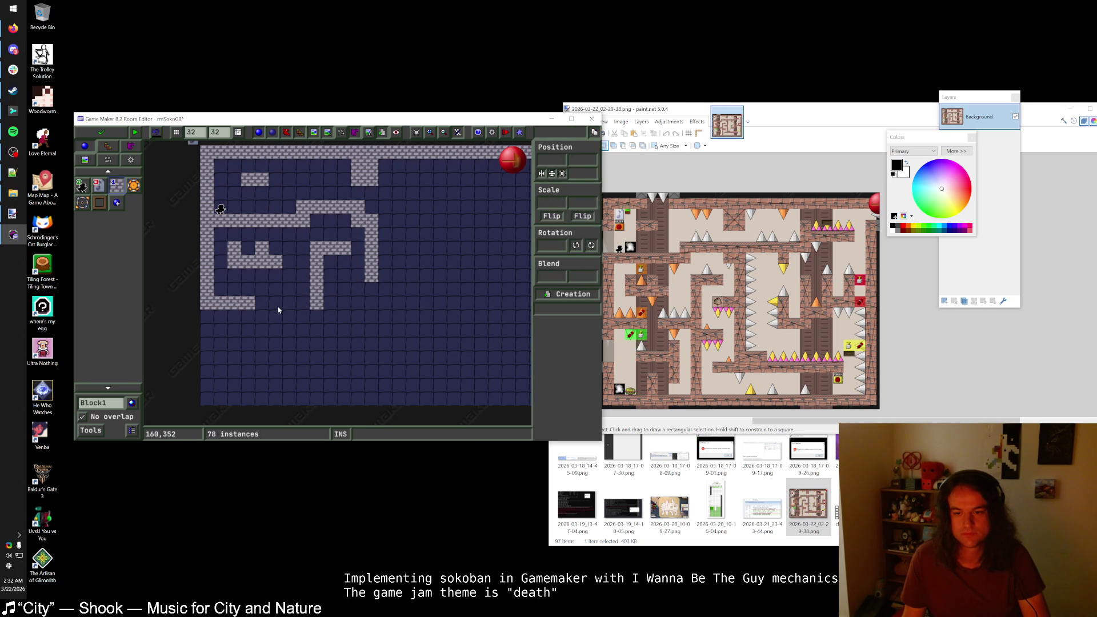
mouse_move(275, 304)
mouse_down()
mouse_move(317, 303)
mouse_move(341, 320)
mouse_up()
drag(358, 279, 345, 278)
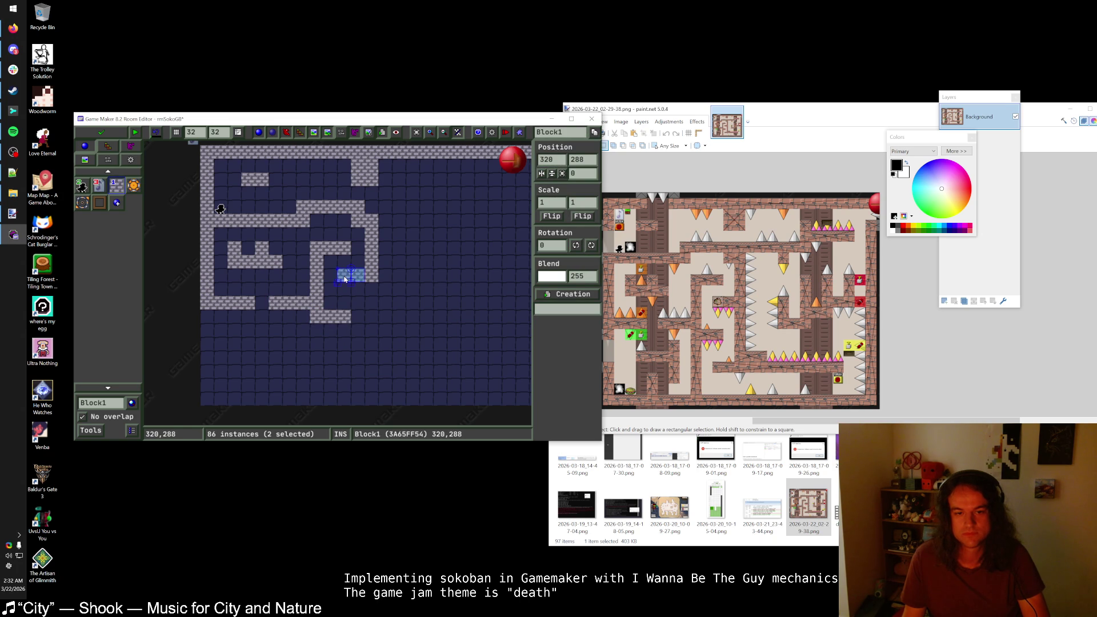
click(348, 356)
mouse_move(347, 357)
mouse_down()
mouse_move(352, 345)
mouse_move(342, 358)
mouse_up()
mouse_move(371, 400)
mouse_down()
mouse_move(260, 413)
mouse_move(189, 400)
mouse_move(198, 404)
mouse_move(207, 311)
mouse_up()
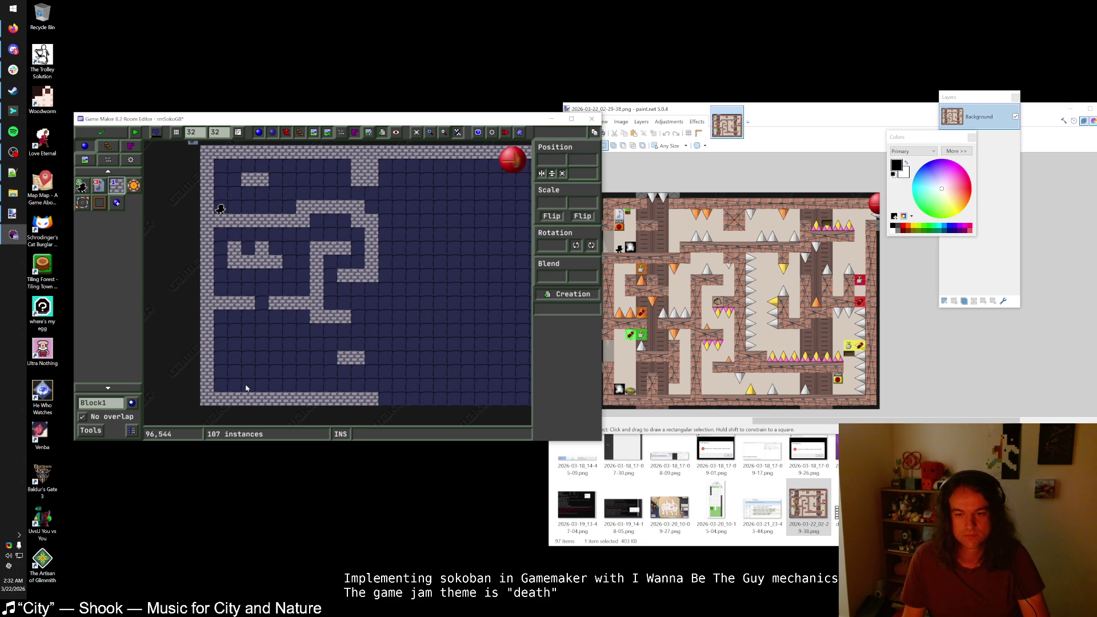
click(727, 324)
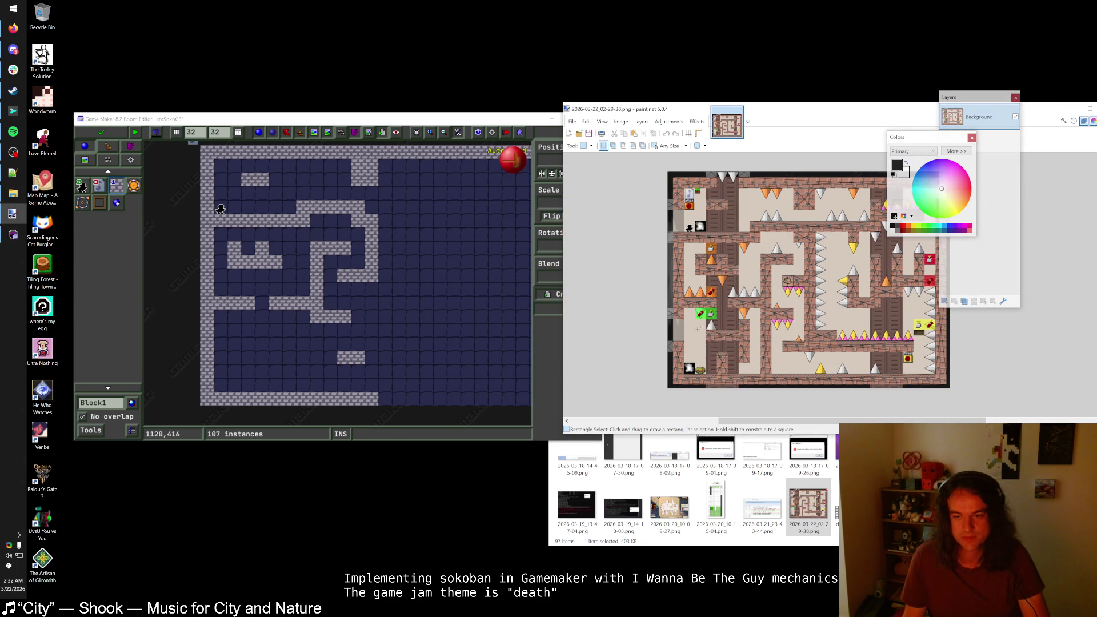
scroll(727, 324, up, 3)
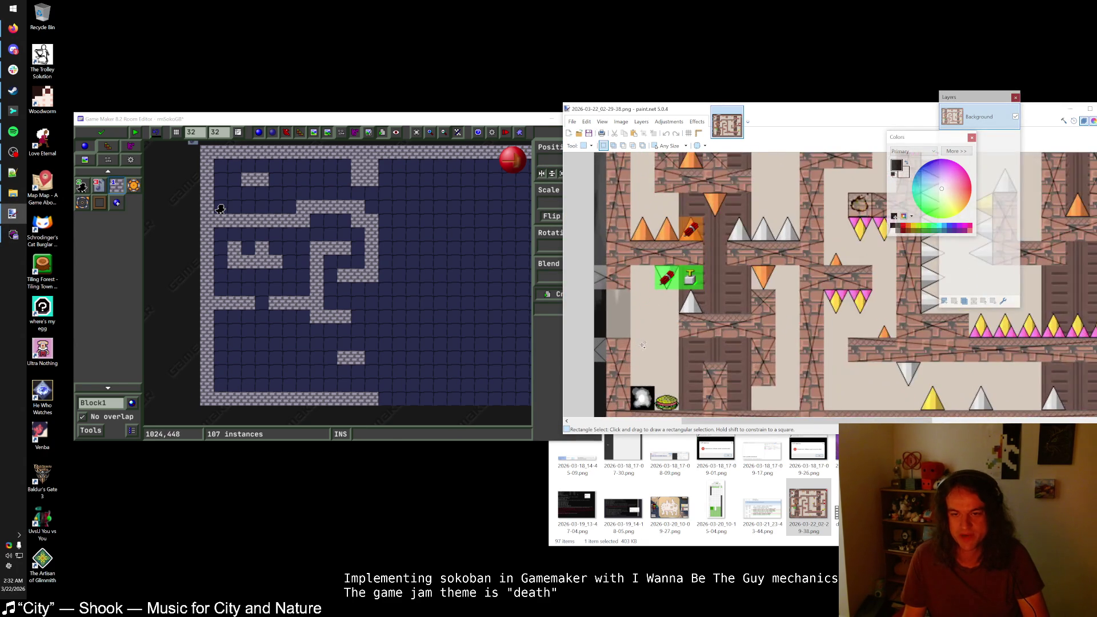
scroll(645, 337, down, 2)
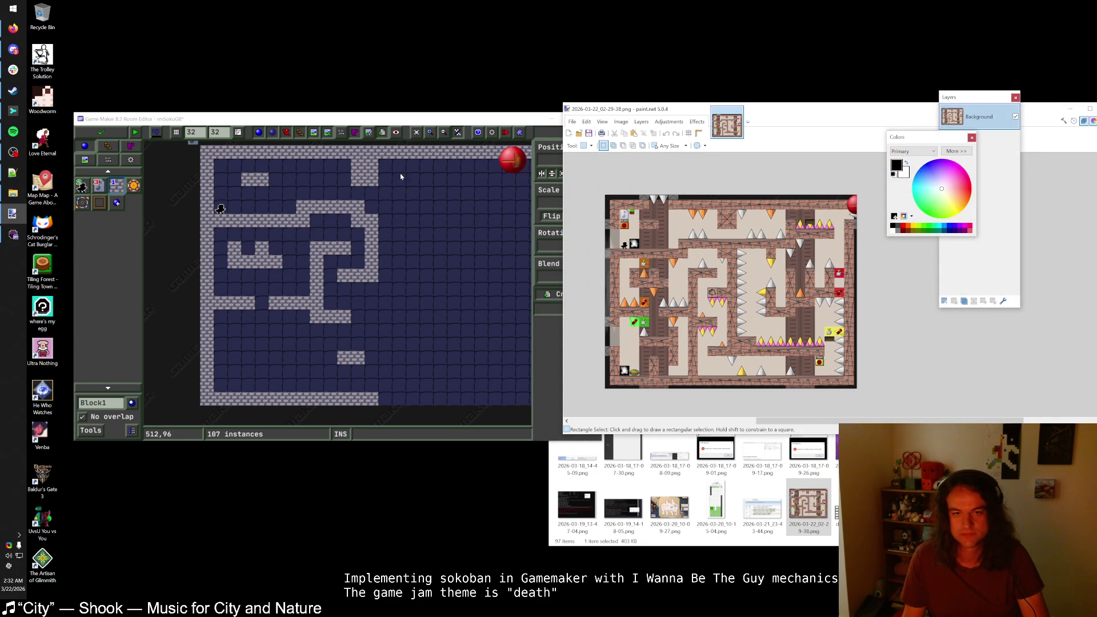
click(411, 122)
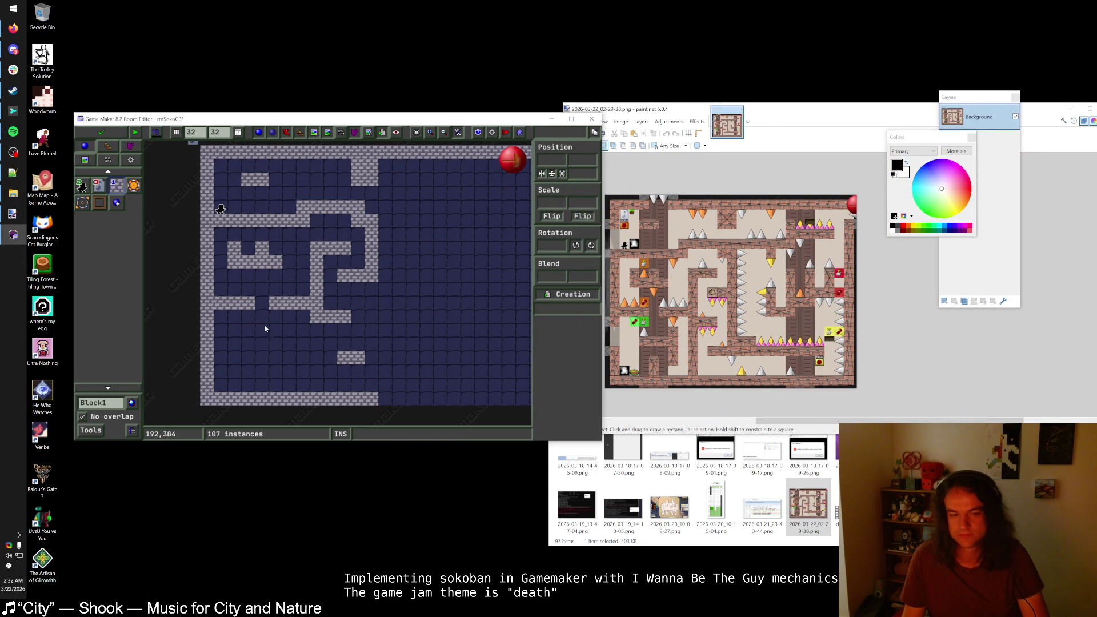
- Add wall columns near the bottom, extend the bottom wall right, and build the right wall upward
mouse_move(243, 343)
mouse_down()
mouse_move(264, 339)
mouse_move(266, 388)
mouse_up()
drag(289, 337, 289, 374)
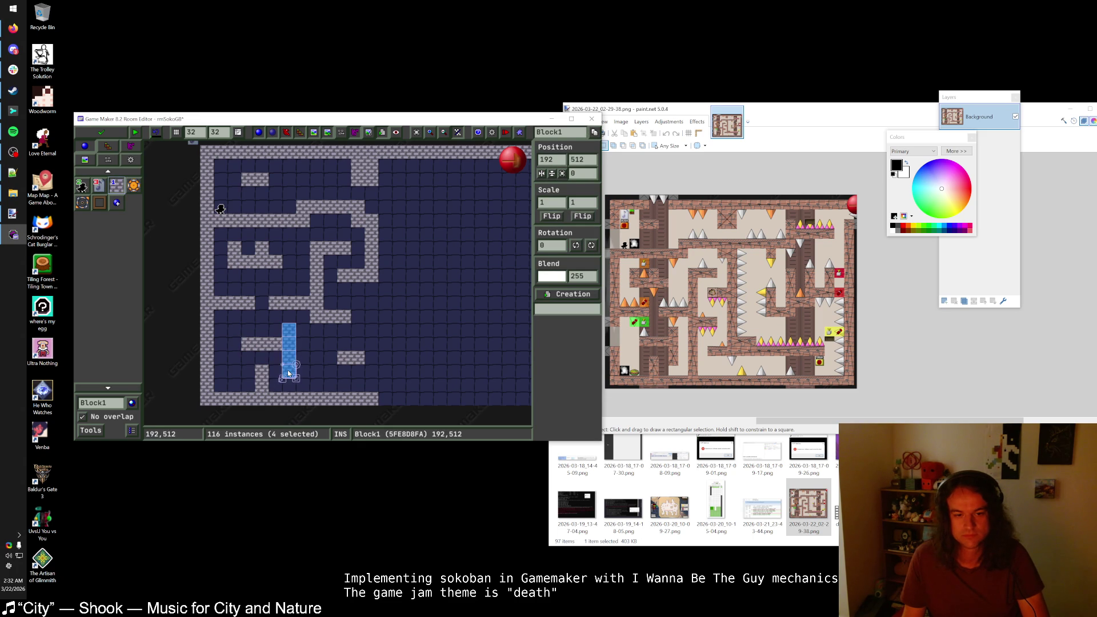
mouse_move(319, 331)
mouse_down()
mouse_move(319, 388)
mouse_move(293, 355)
mouse_move(323, 350)
mouse_move(342, 367)
mouse_move(441, 364)
mouse_move(422, 364)
mouse_up()
scroll(302, 362, right, 2)
mouse_move(308, 404)
mouse_down()
mouse_move(462, 406)
mouse_move(460, 329)
mouse_up()
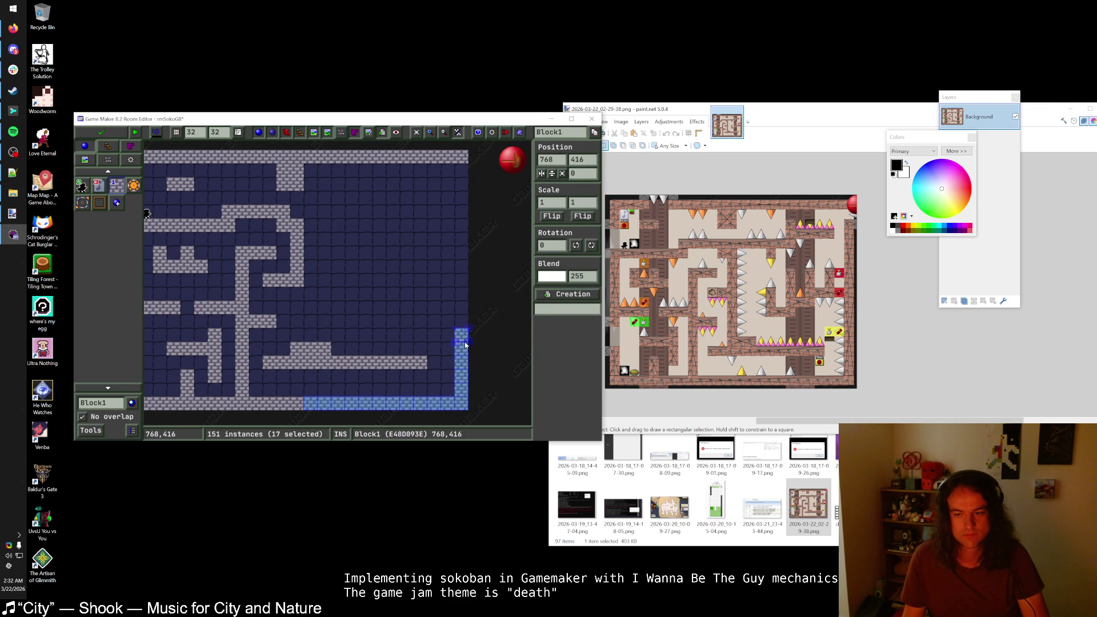
drag(462, 167, 464, 329)
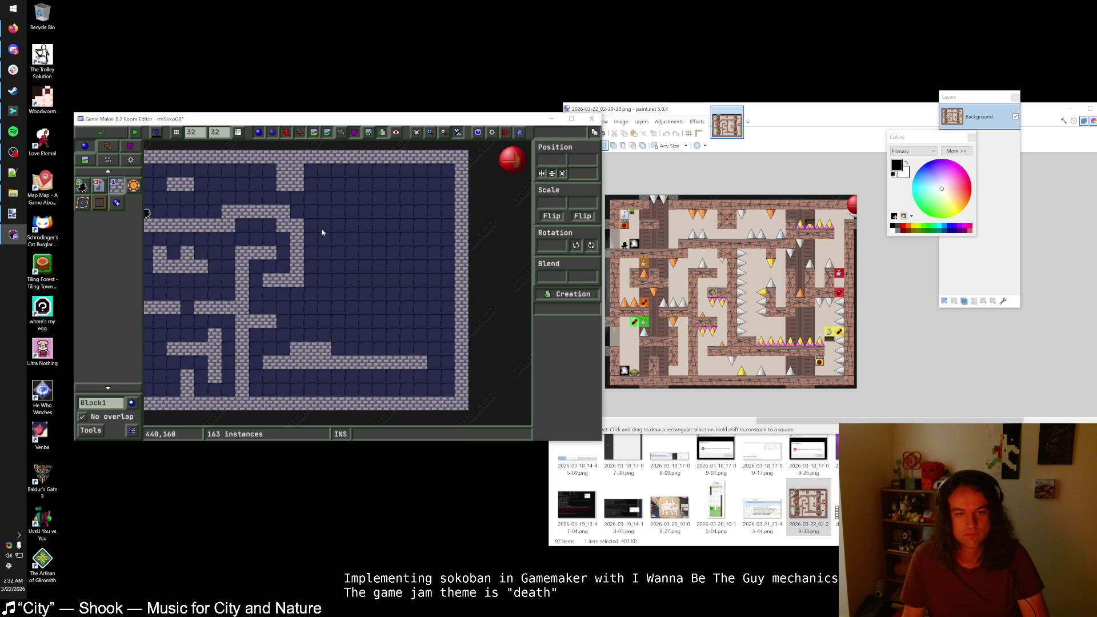
- Paint inner wall rows and columns across the middle to form the maze corridors
drag(312, 229, 342, 228)
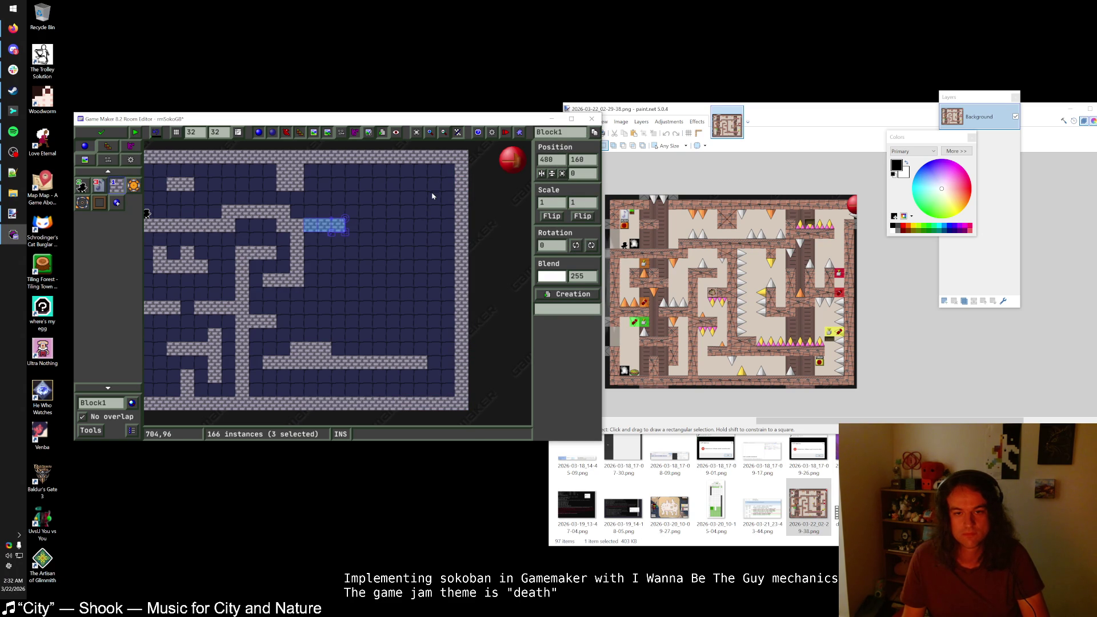
drag(436, 202, 375, 189)
click(379, 211)
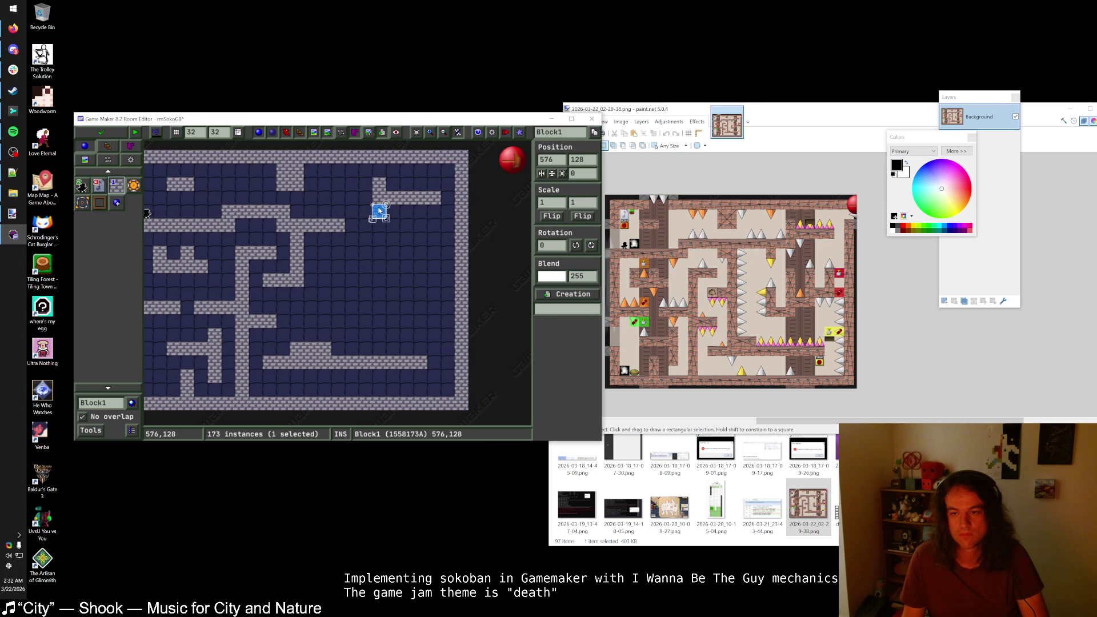
drag(369, 212, 289, 212)
drag(347, 231, 310, 232)
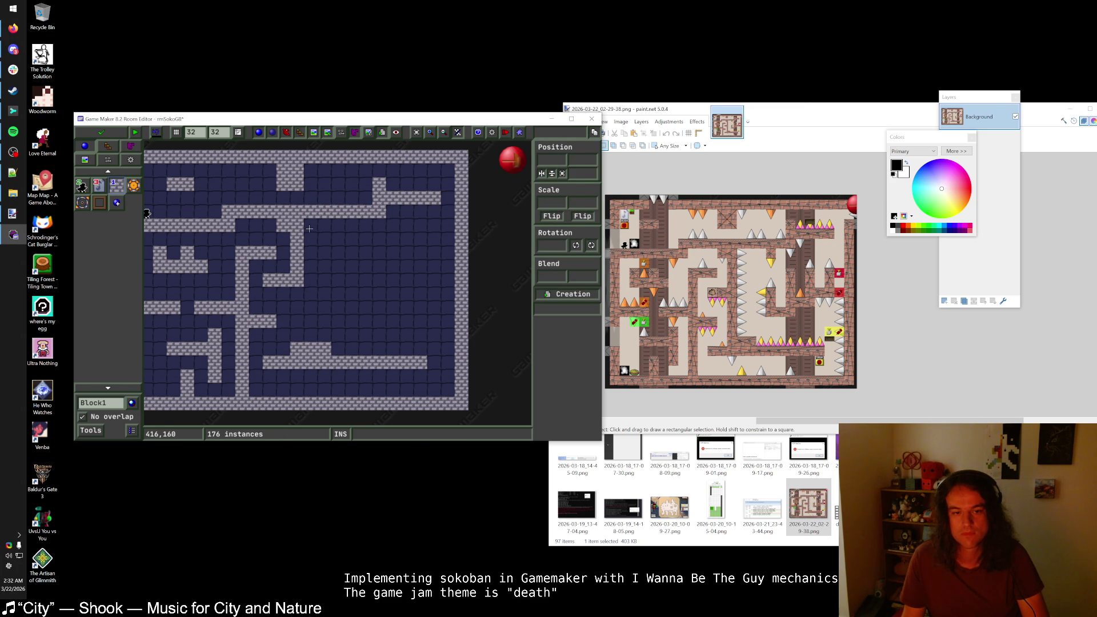
click(351, 224)
drag(379, 251, 379, 296)
mouse_move(351, 308)
mouse_down()
mouse_move(412, 308)
mouse_move(407, 252)
mouse_move(429, 280)
mouse_move(429, 247)
mouse_up()
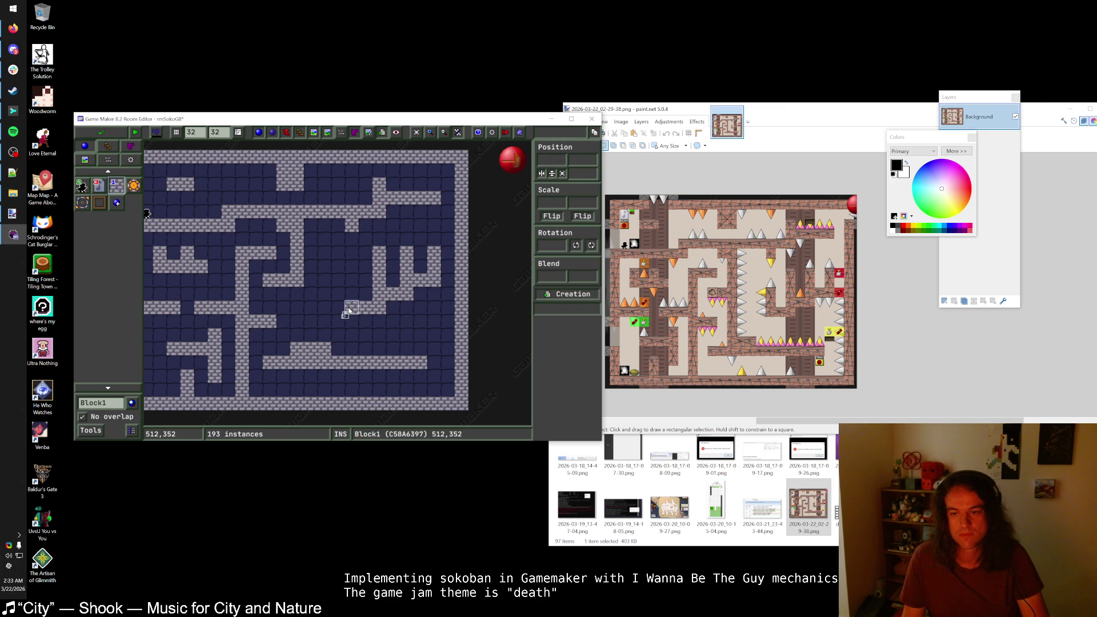
mouse_move(350, 290)
mouse_down()
mouse_move(350, 276)
mouse_move(297, 337)
mouse_up()
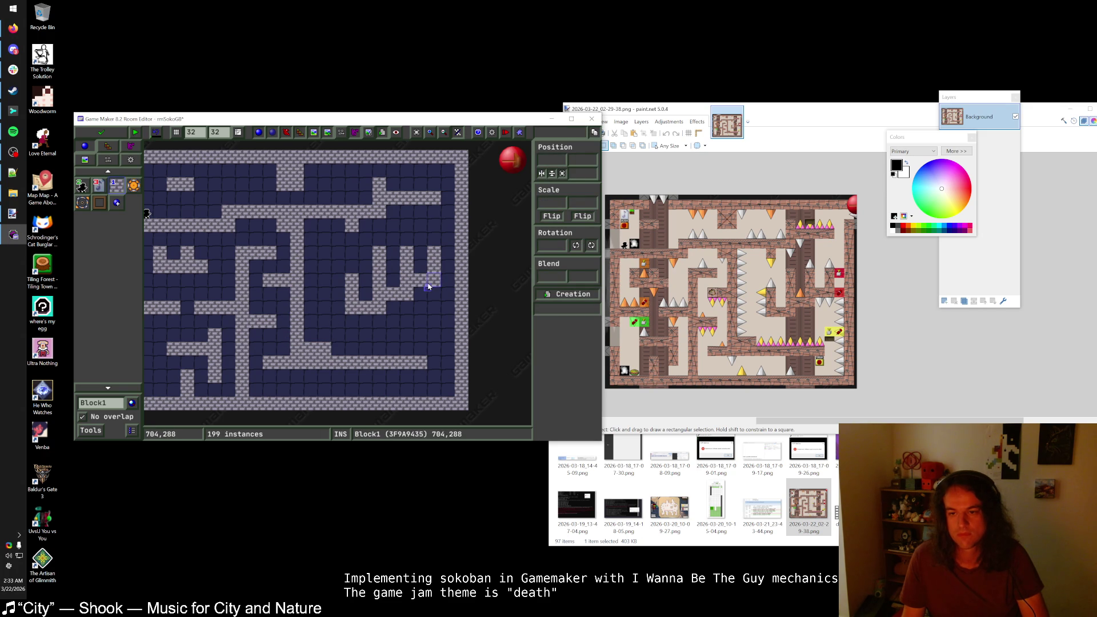
scroll(429, 286, down, 2)
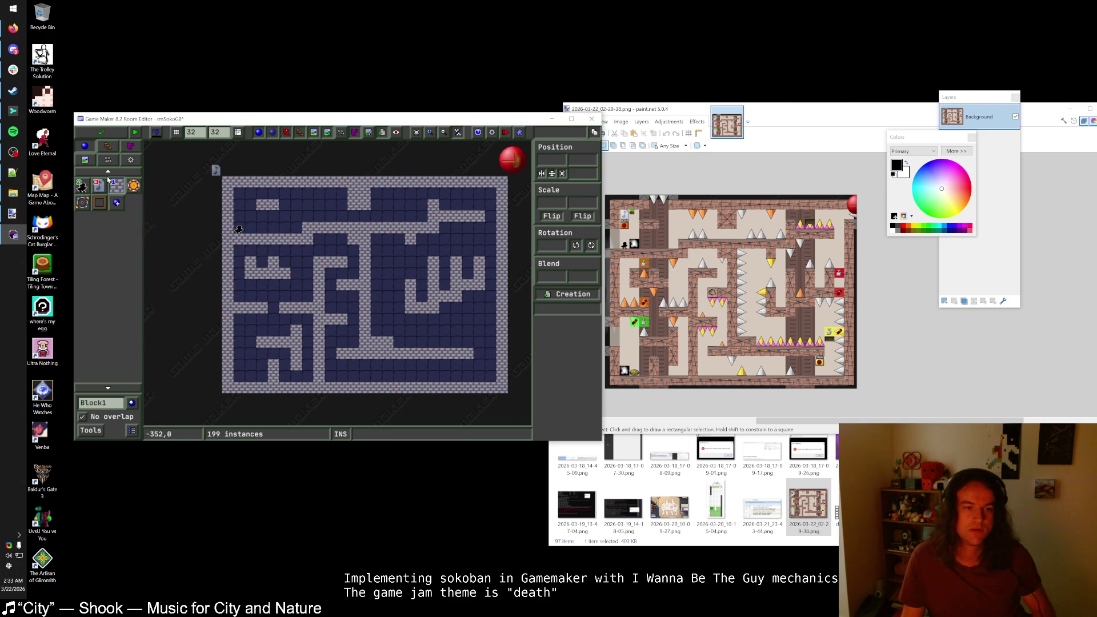
- Save and close rmSokoGB, then open rmSokoHub and inspect its existing warp and a wall block
click(110, 135)
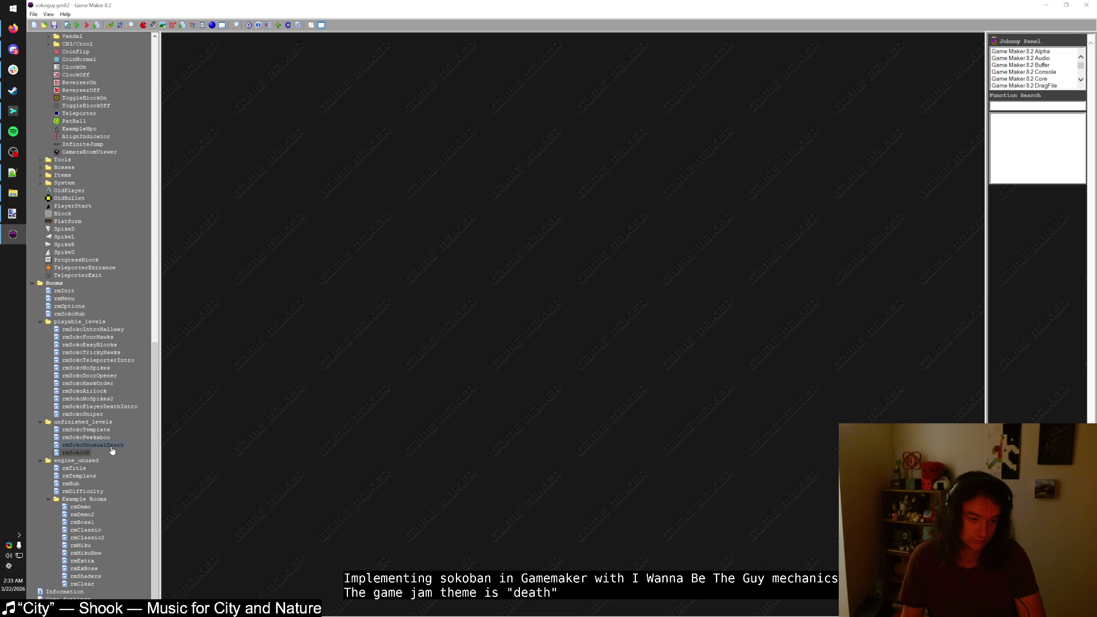
double_click(78, 316)
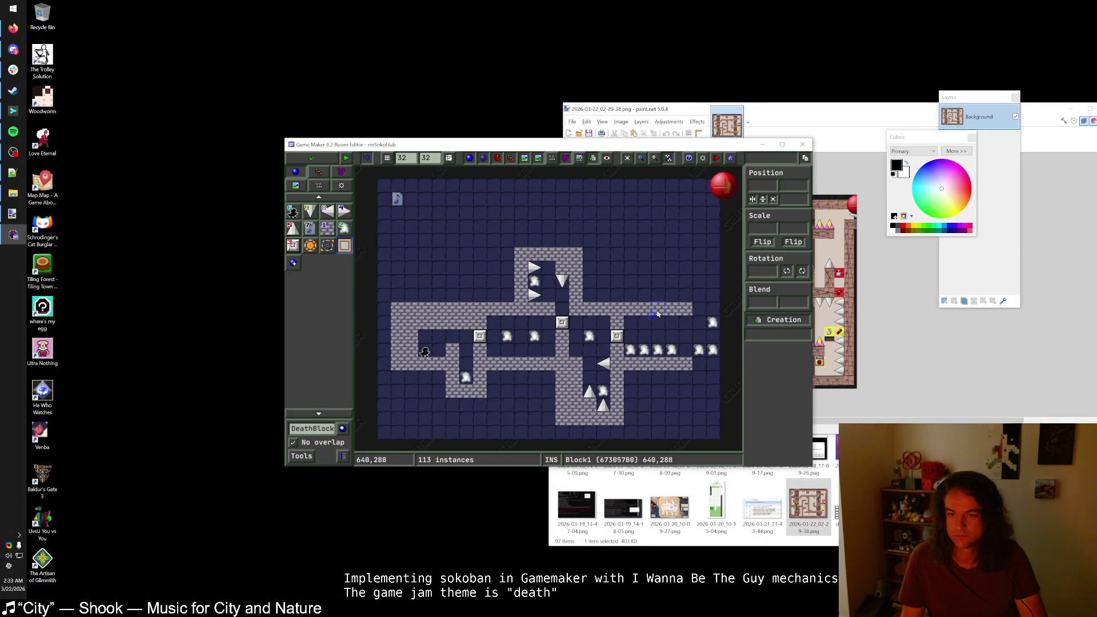
click(673, 310)
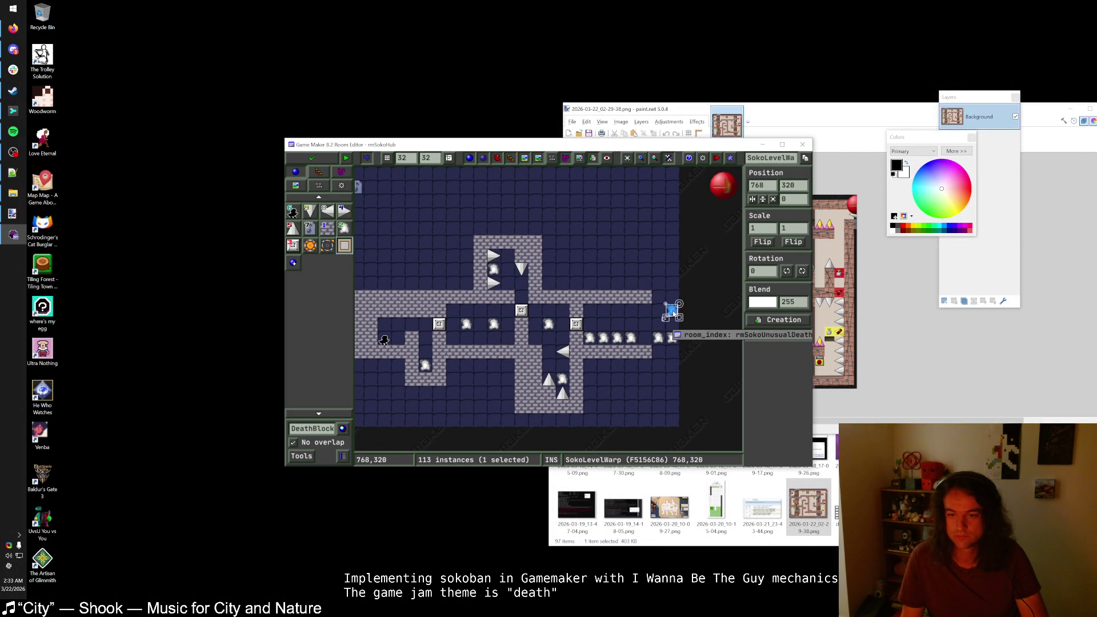
click(632, 297)
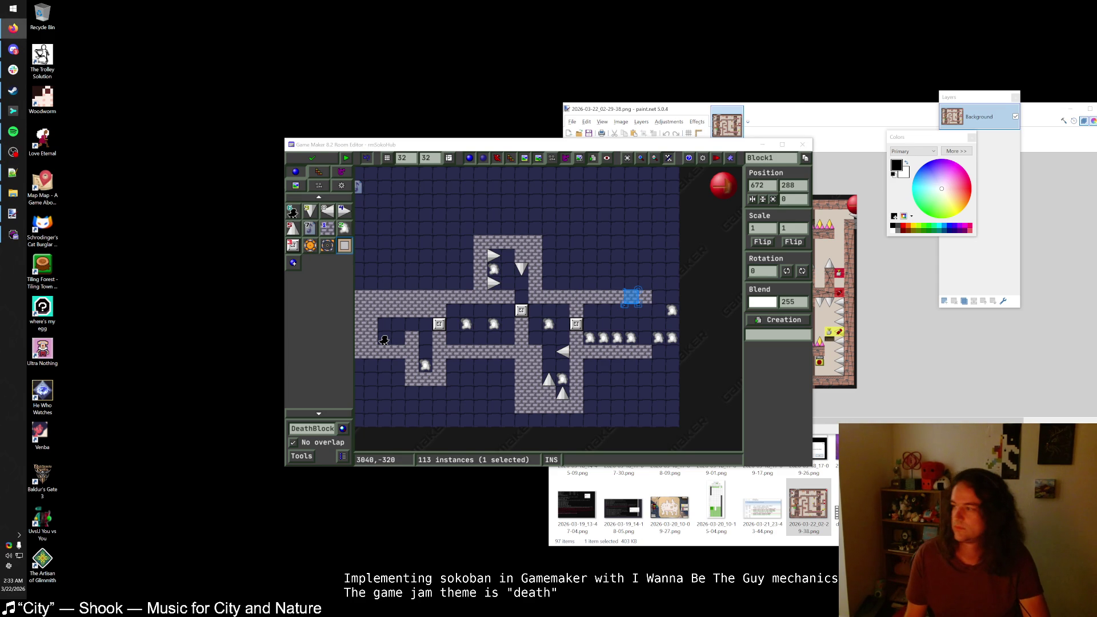
key(ctrl+shift+Escape)
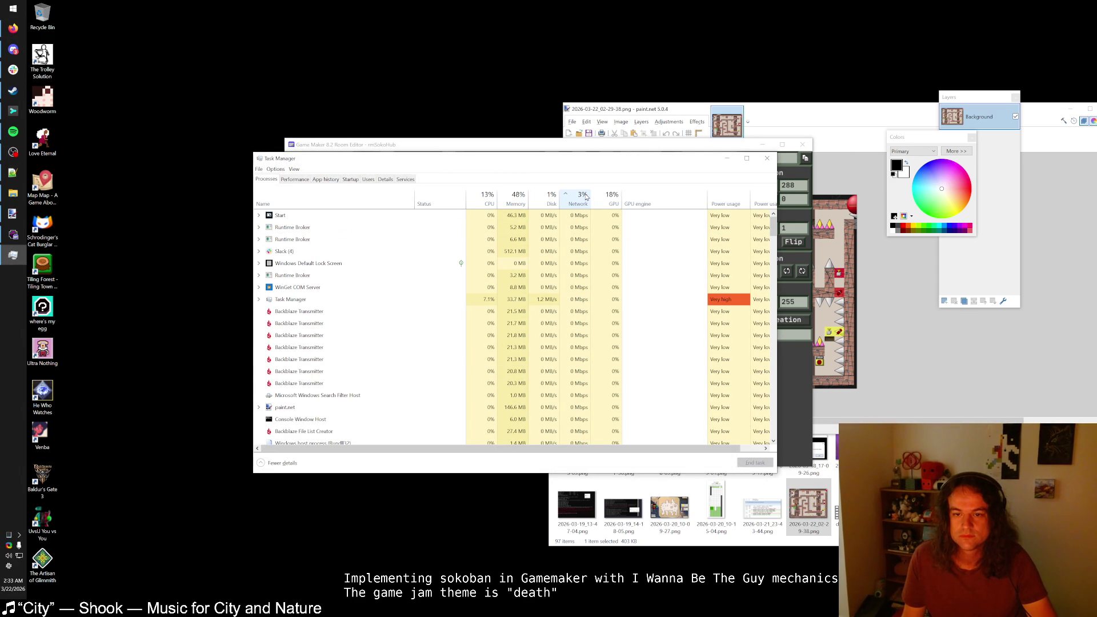
- Sort Task Manager processes by network usage and end the Backblaze Transmitter process
click(584, 196)
click(527, 231)
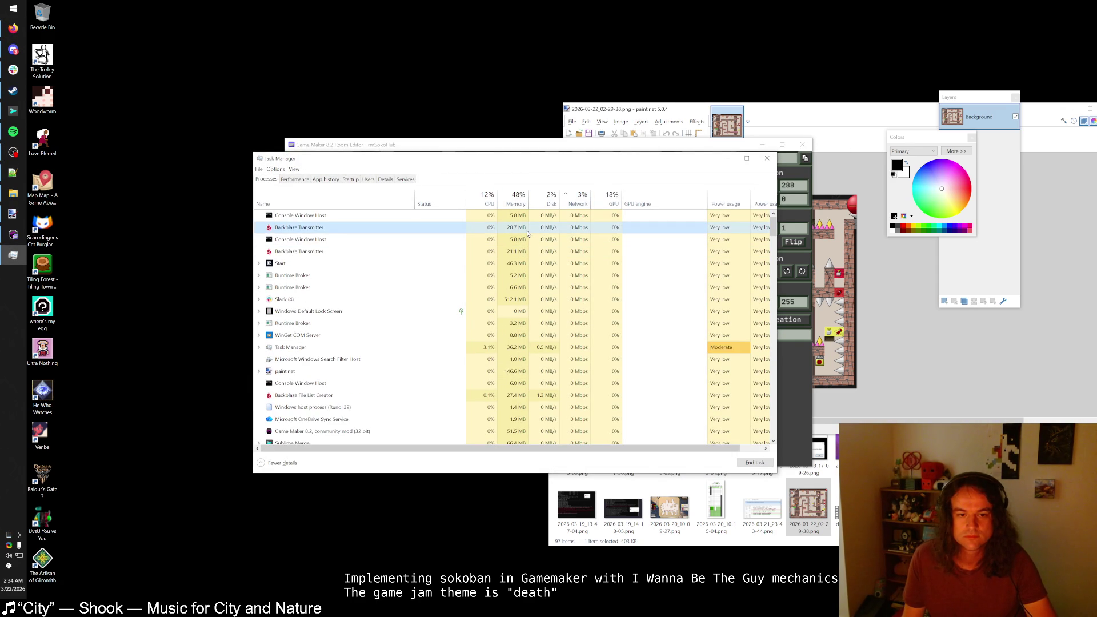
key(Delete)
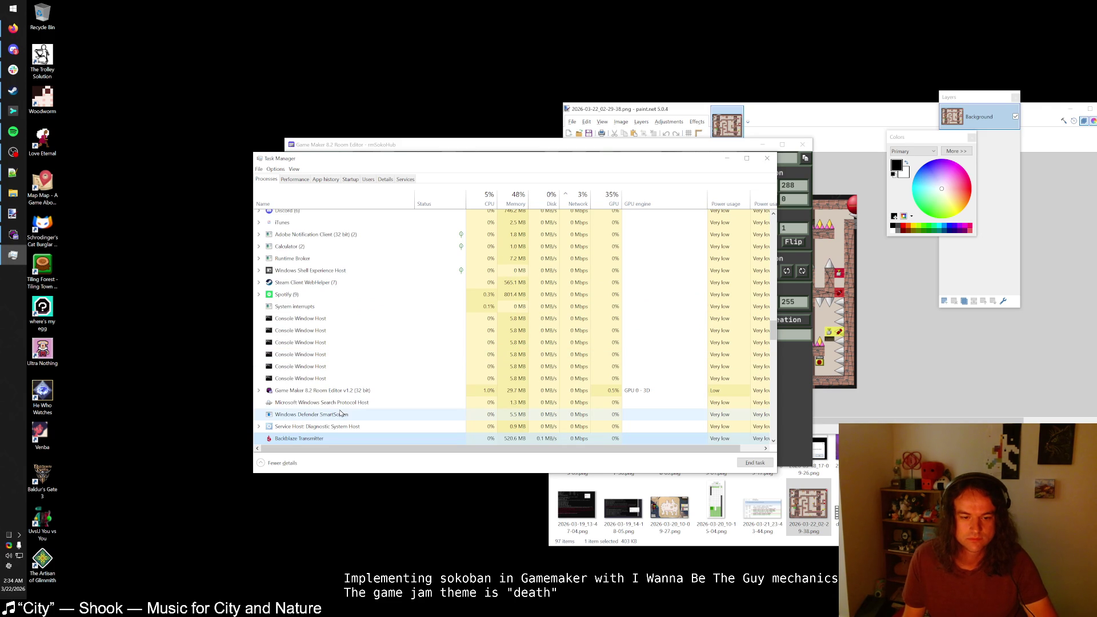
scroll(326, 394, down, 5)
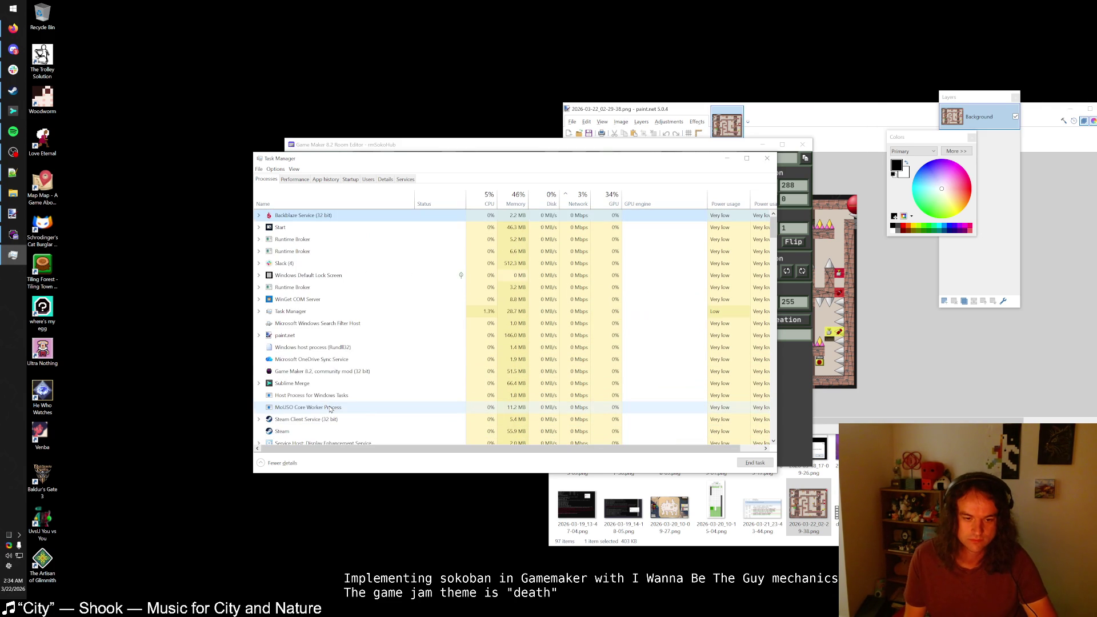
- Dismiss the Backblaze Downloader, end the Backblaze Service process, and return to the hub room editor
click(2, 4)
text(backblaze downloader)
key(Return)
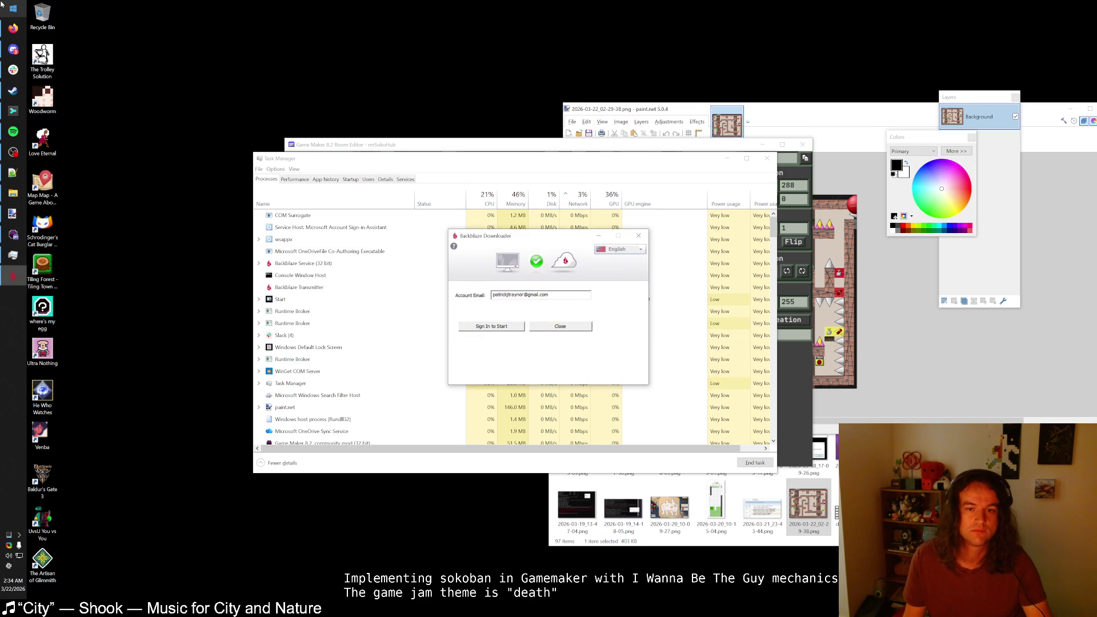
key(alt+F4)
click(324, 266)
key(Delete)
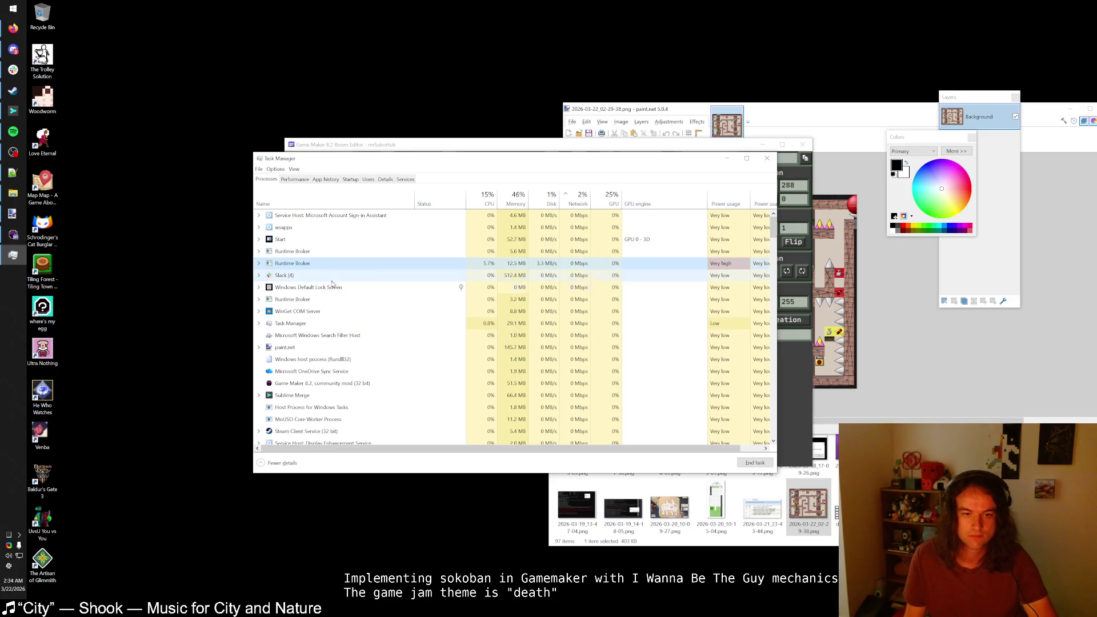
click(337, 298)
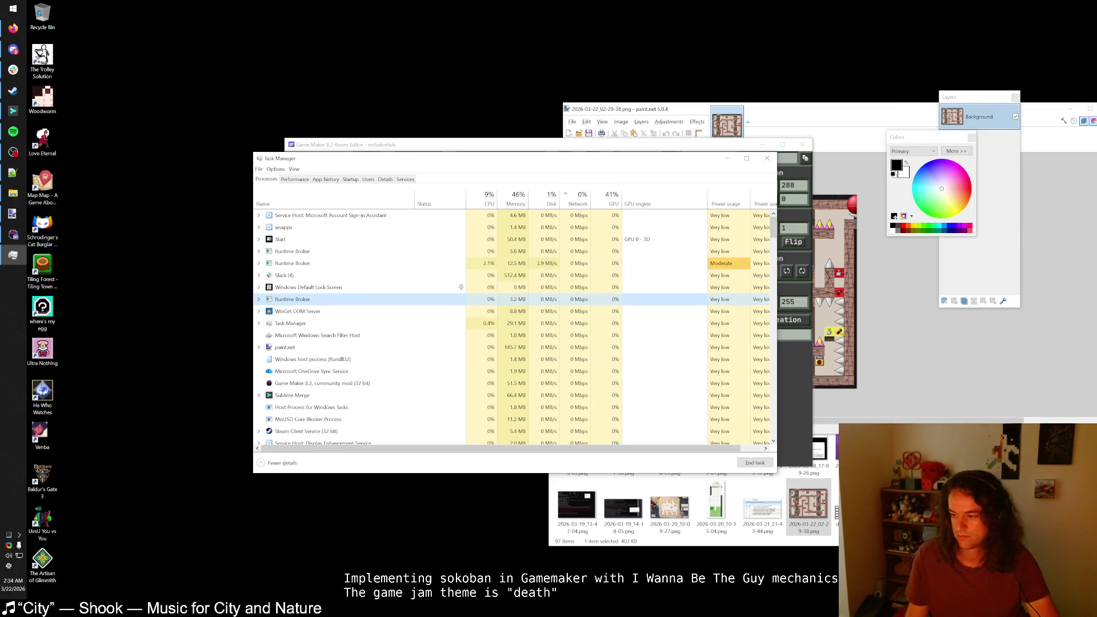
click(13, 151)
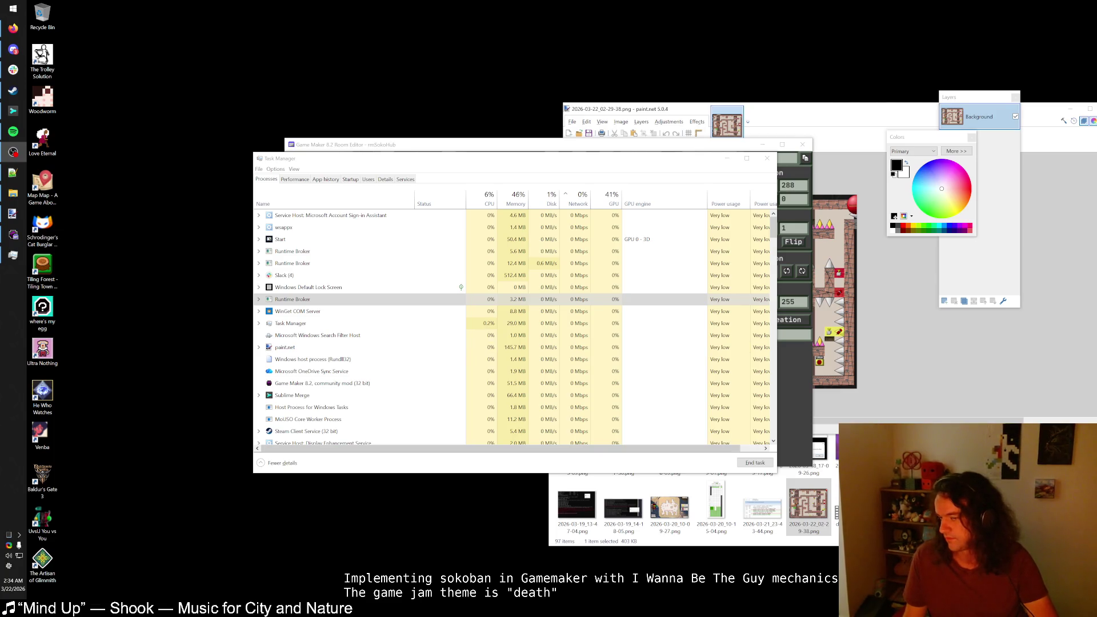
click(13, 152)
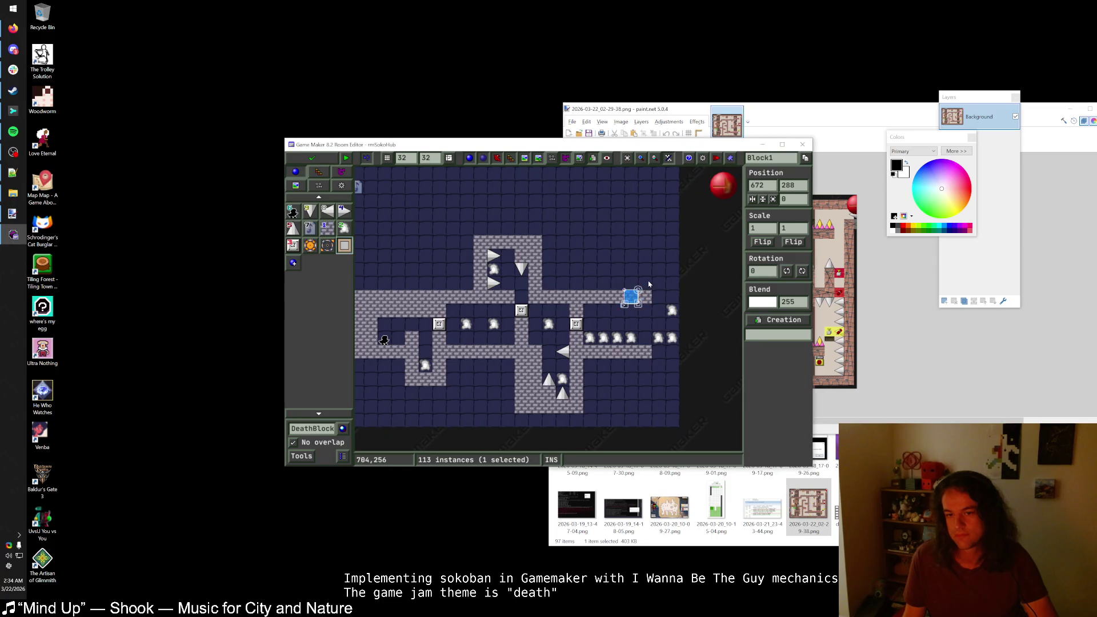
- Deselect the wall block and inspect the existing warp leading to rmSokoNoSpikes2
click(648, 284)
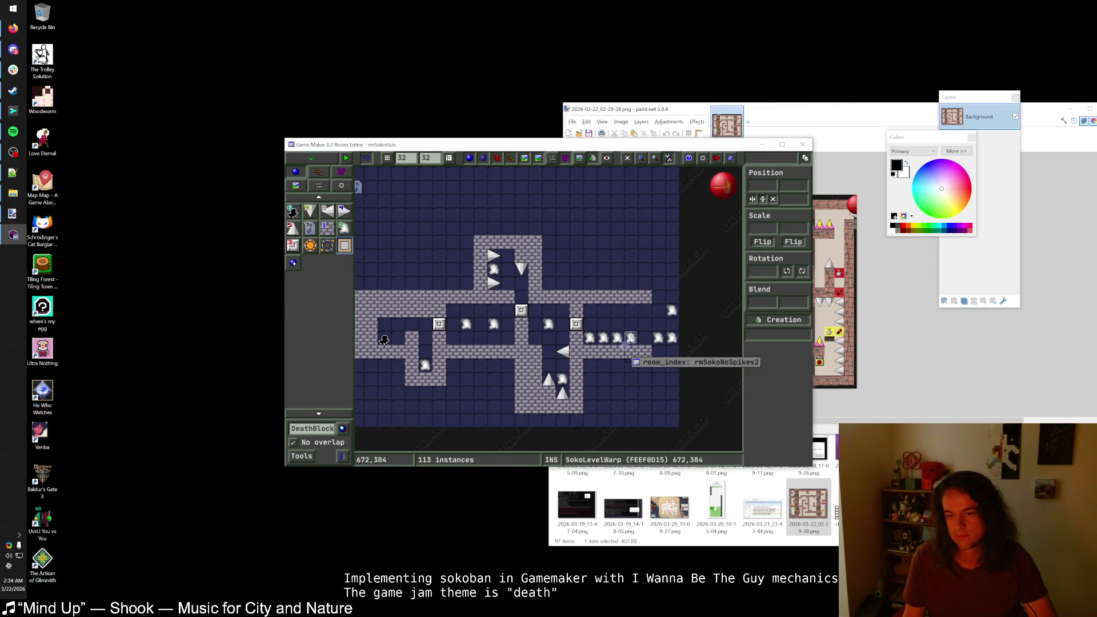
click(616, 338)
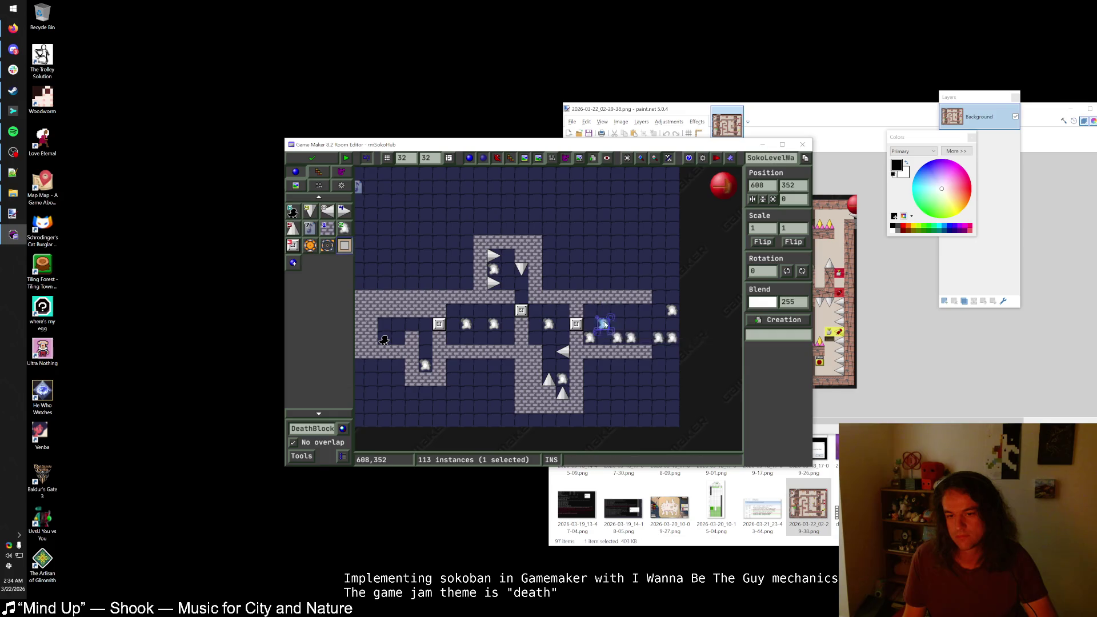
click(603, 324)
- Place a level warp above the right corridor, set its room_index to rmSokoGB, and save the hub room
click(671, 311)
click(646, 259)
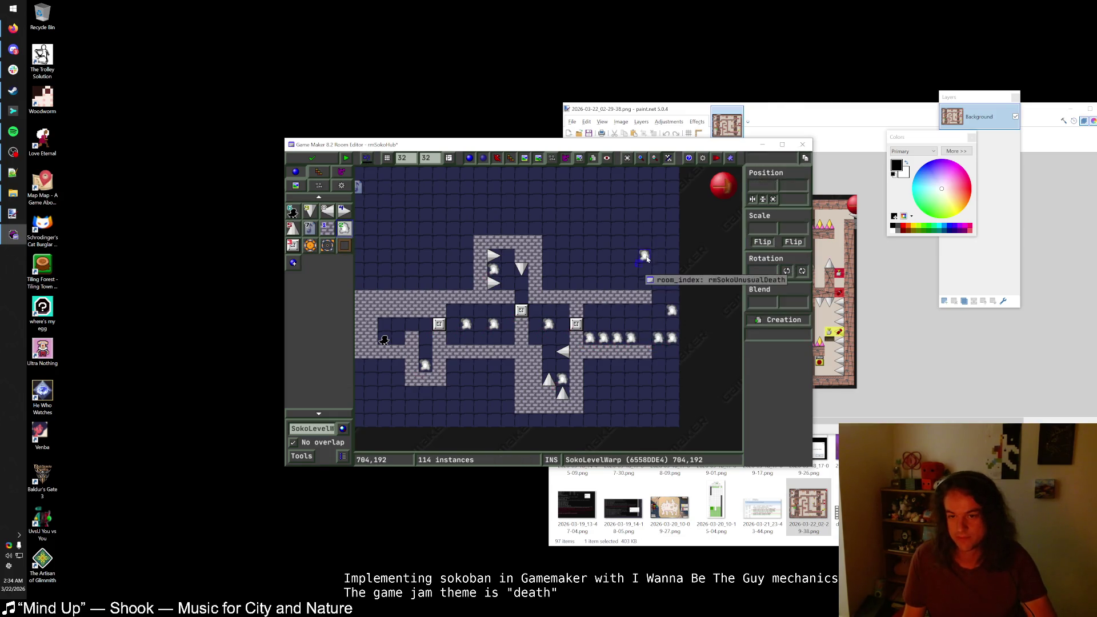
right_click(646, 258)
click(679, 280)
mouse_move(704, 332)
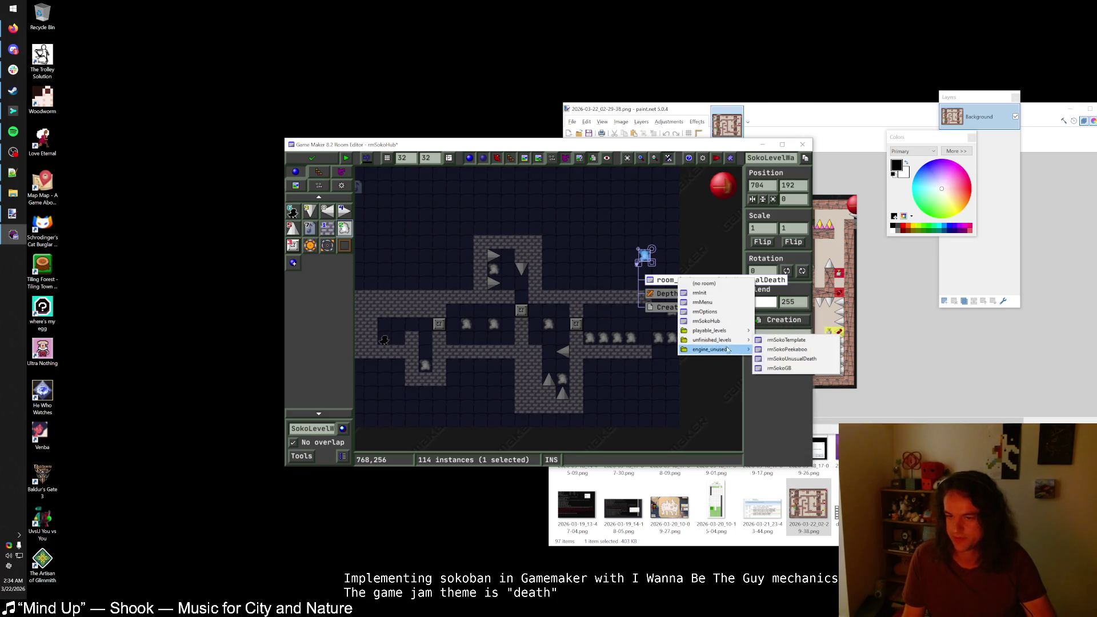
click(778, 368)
click(714, 328)
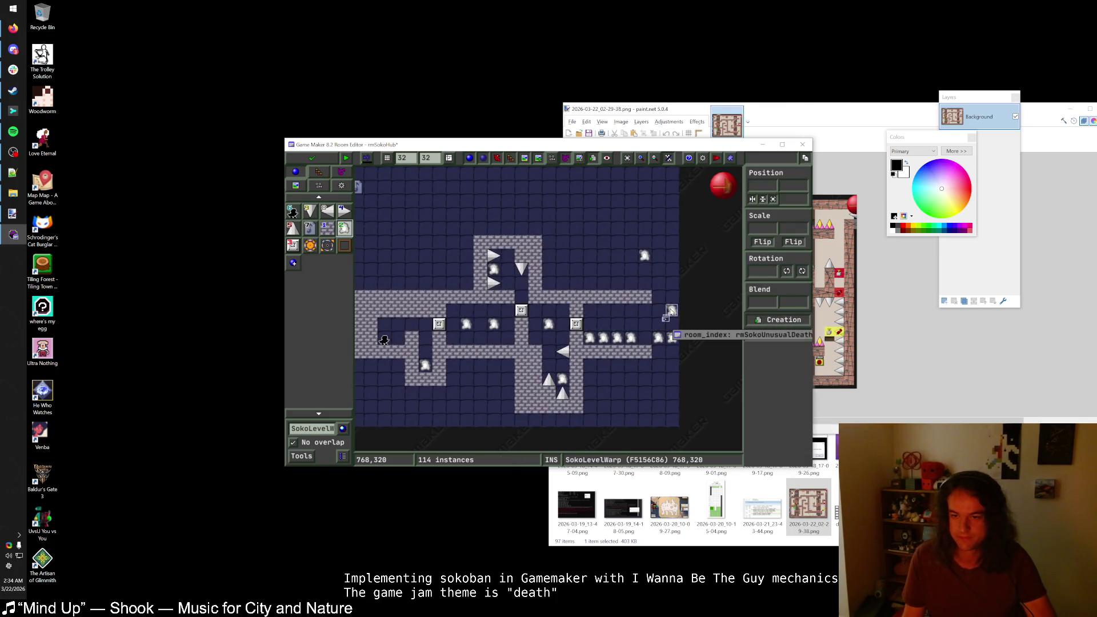
click(332, 166)
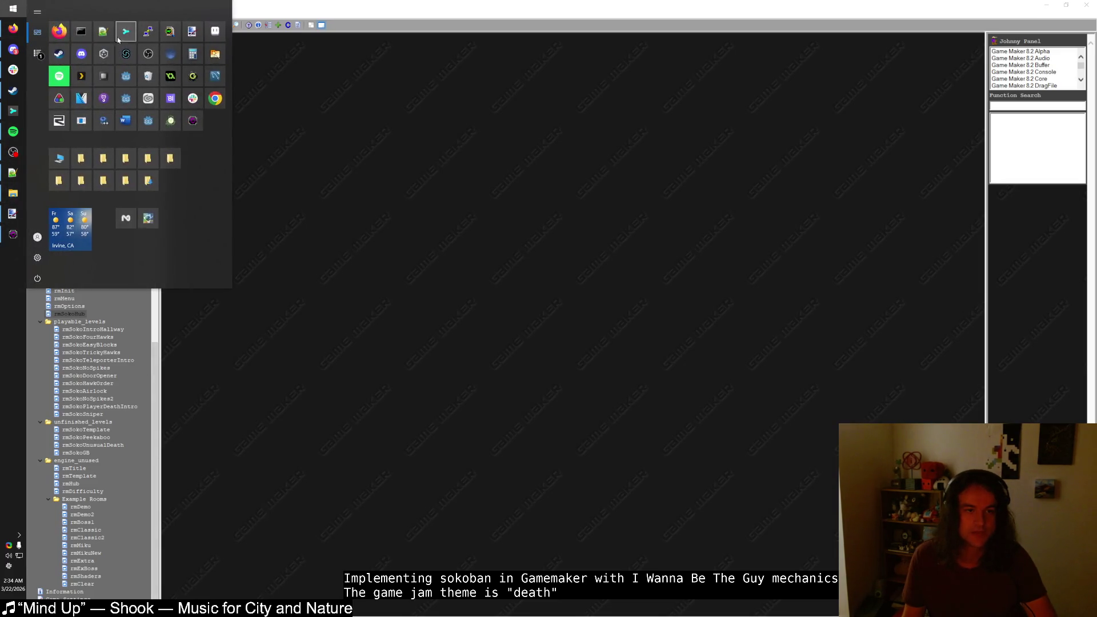
- In the Notepad++ to-do list, add notes 'explain in text?' and 'explain movement after death in text?'
click(12, 172)
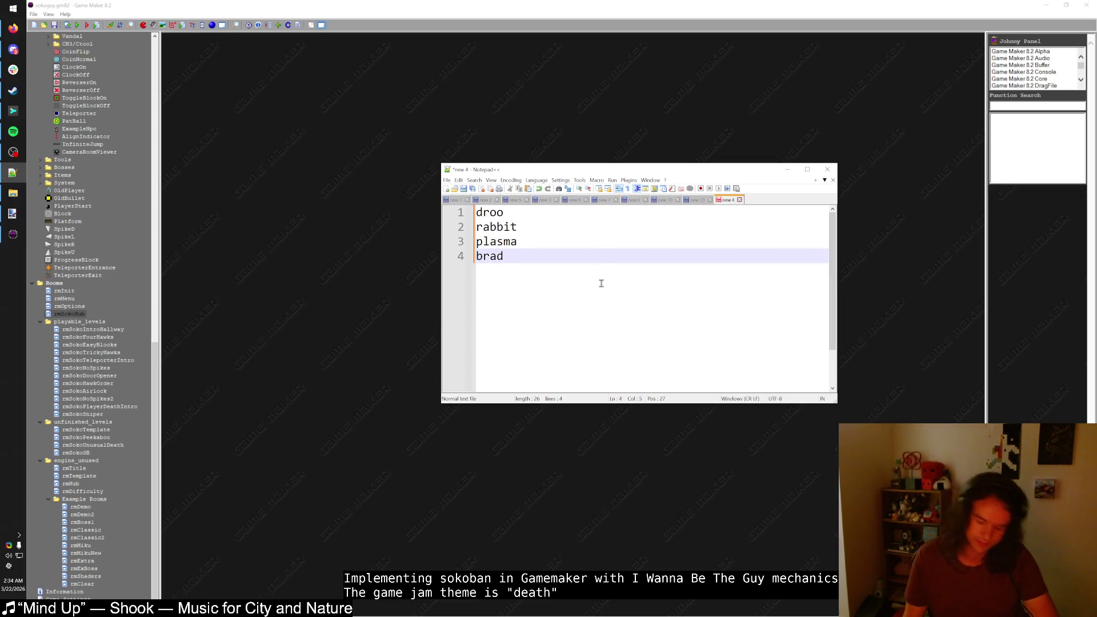
key(Return)
key(Return)
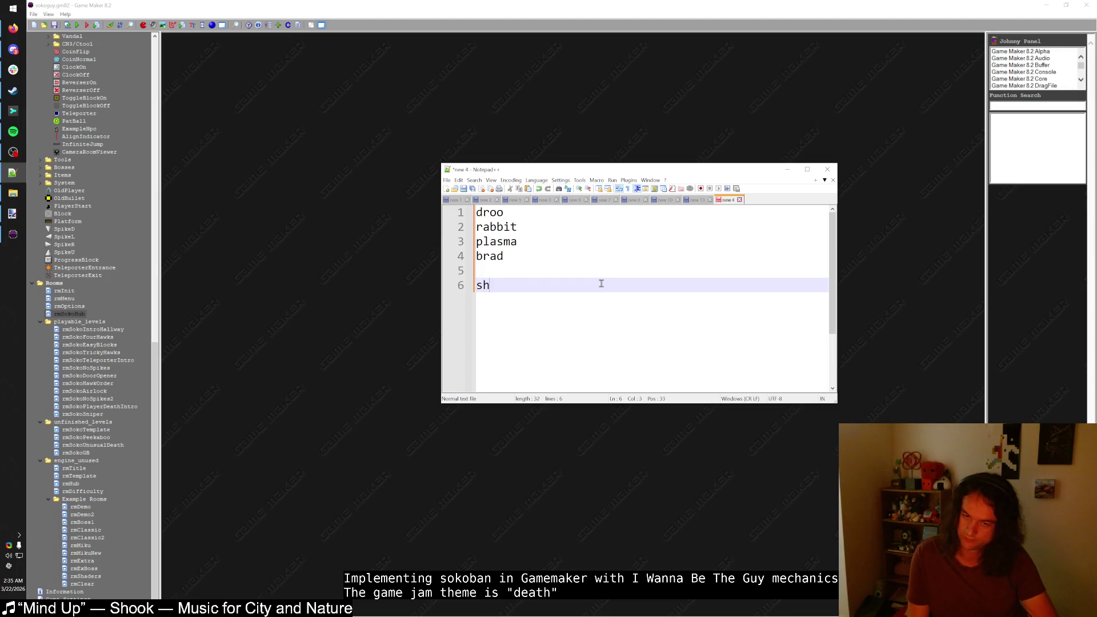
text(show win condition in each level, a)
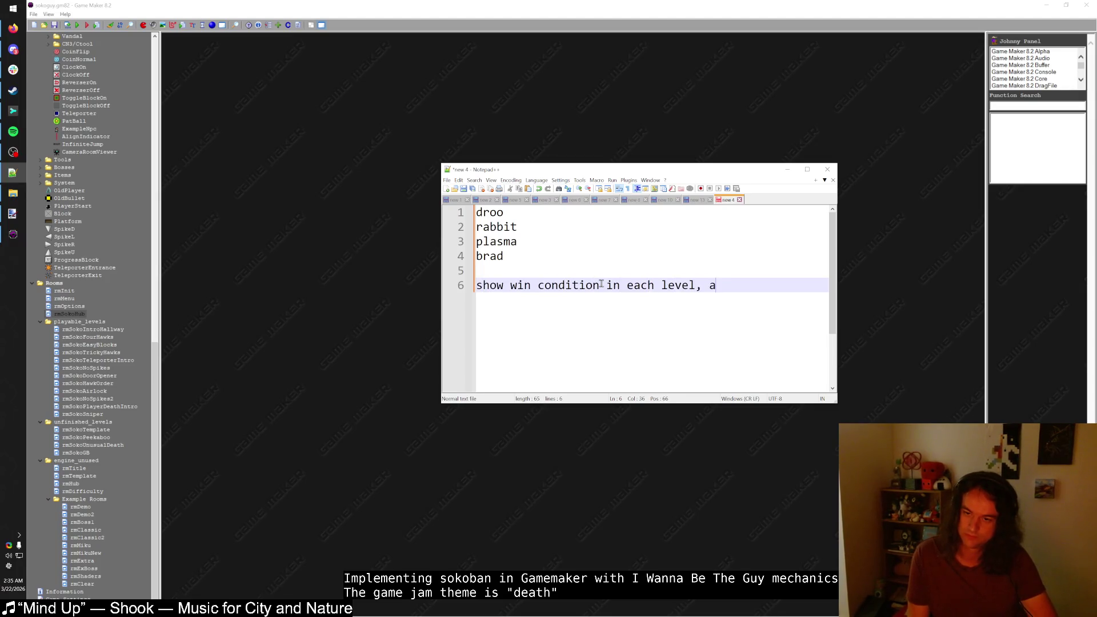
text(dn e)
key(BackSpace)
key(BackSpace)
key(BackSpace)
text(nd explain in te)
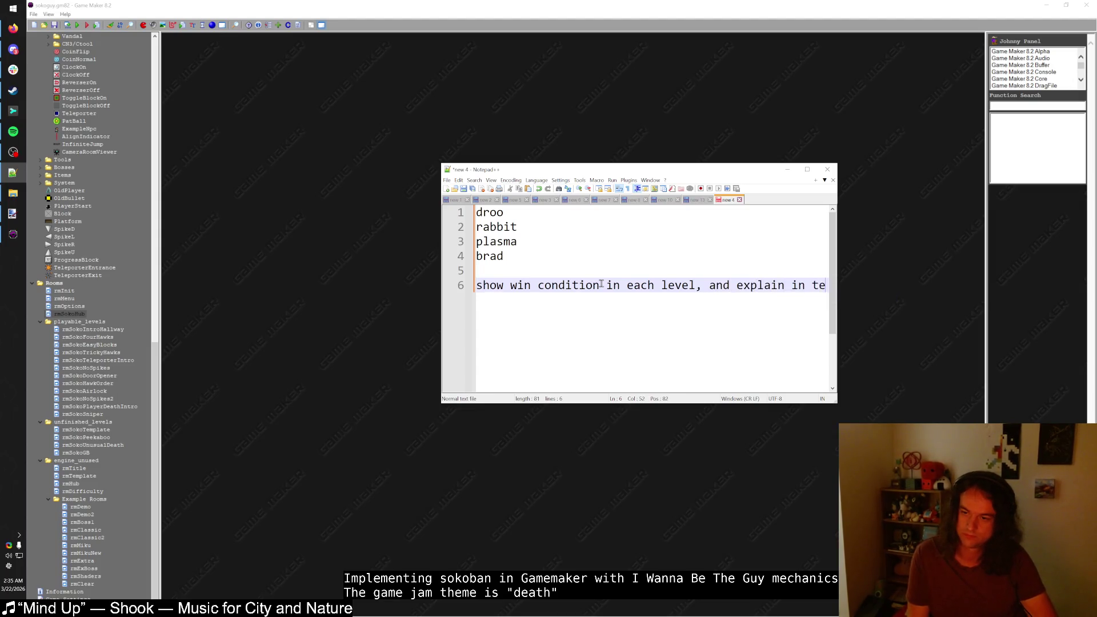
text(xt?)
key(Return)
text(explain )
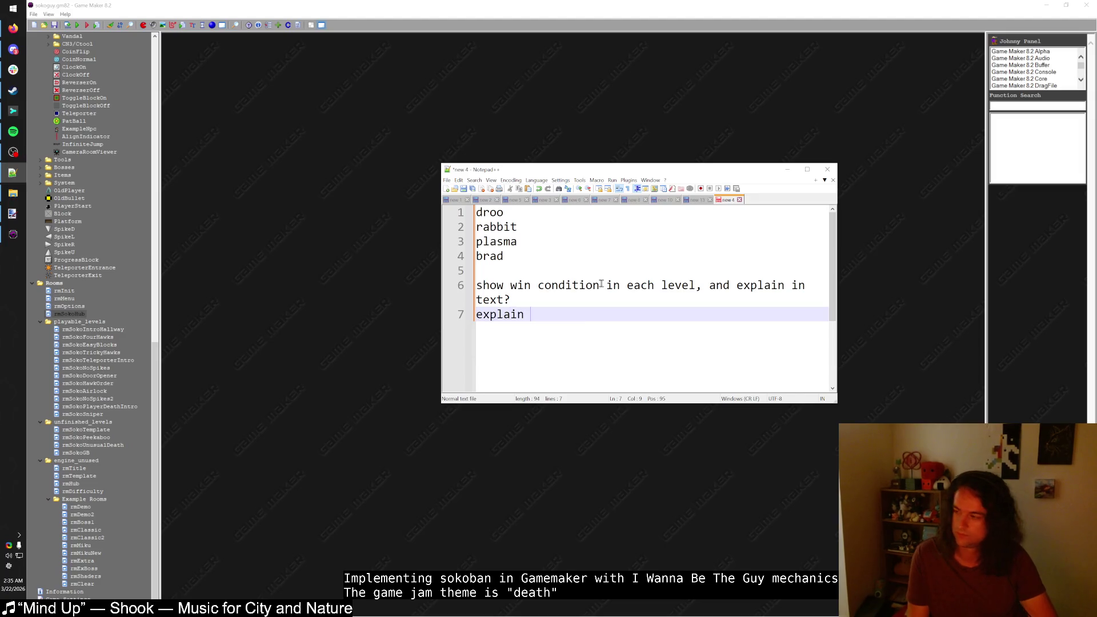
text(movement after death in text?)
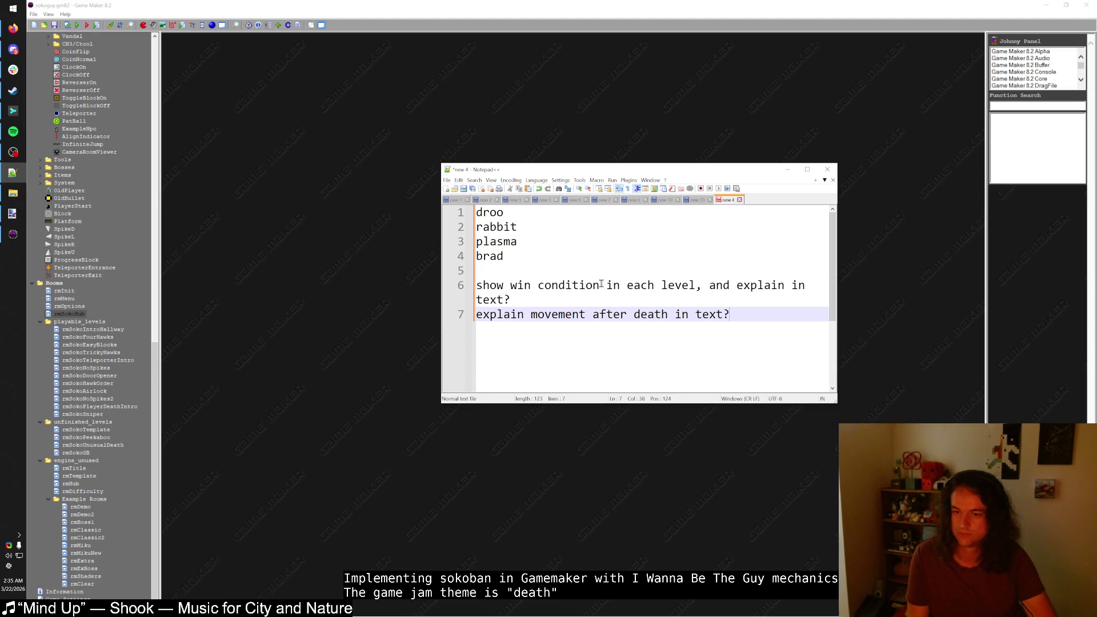
- Delete the unwanted line 7 note and add a boss level item in its place
key(shift+Home)
key(BackSpace)
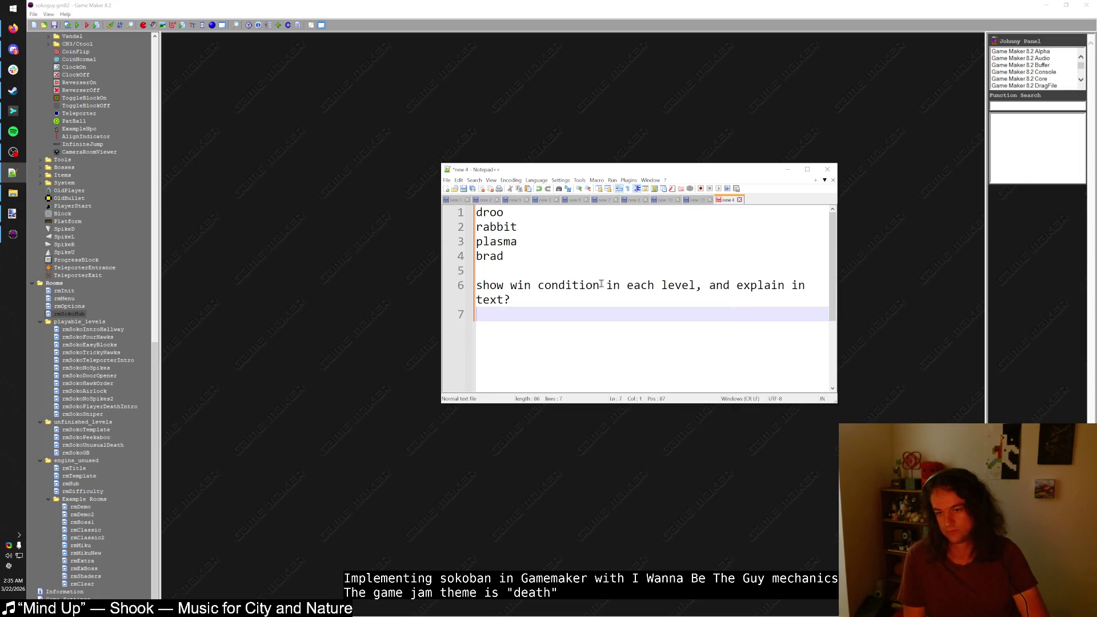
key(Up)
key(Down)
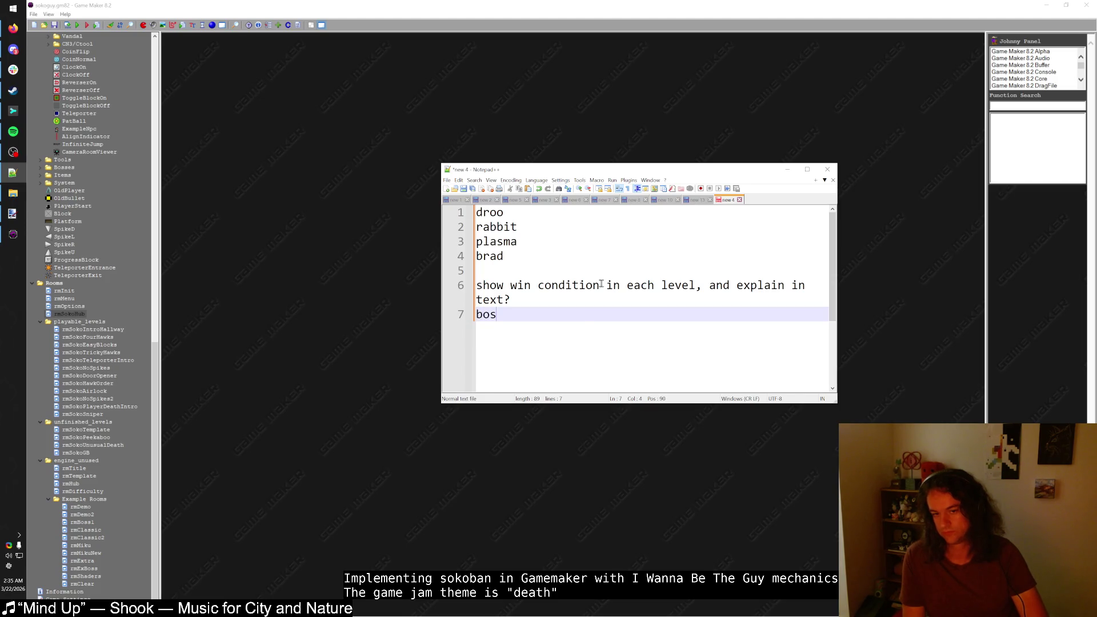
text(s level)
key(Escape)
key(Return)
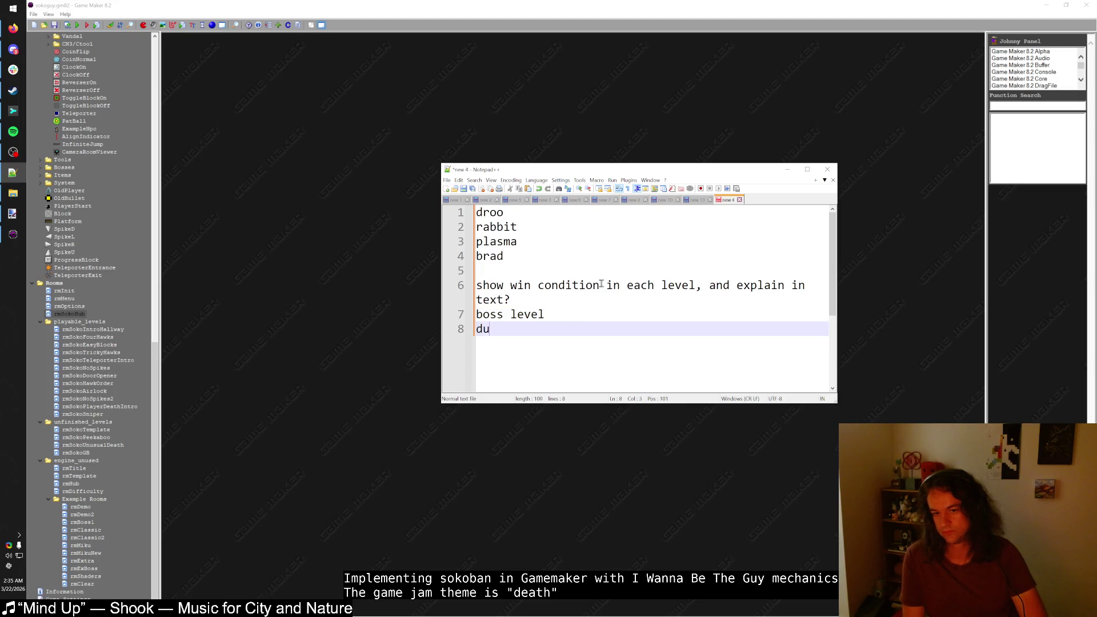
key(BackSpace)
- Add 'bouncing cherry level' and a dumb enemy item to the list
text(cherry leve)
key(Home)
text(bouncing)
key(End)
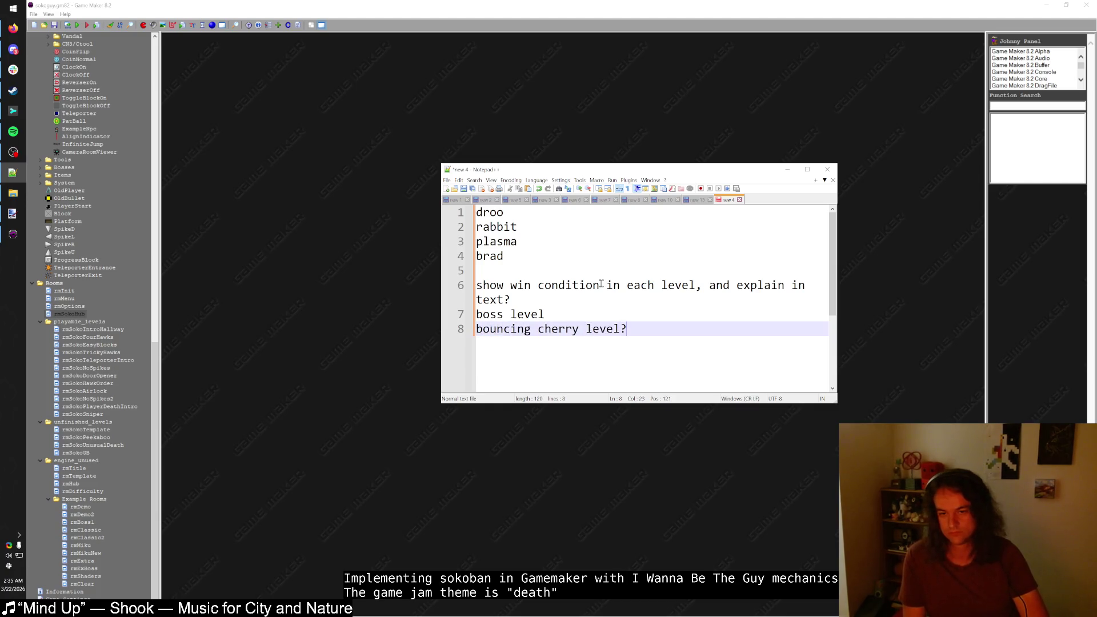
key(Return)
text(dumb bugz enemy)
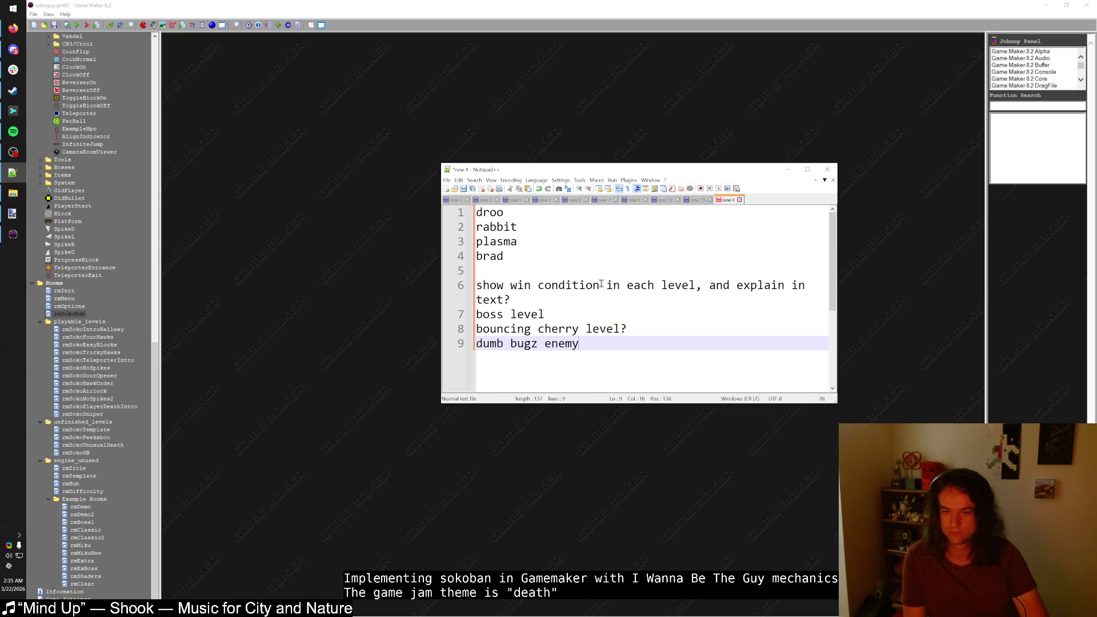
key(BackSpace)
key(BackSpace)
key(BackSpace)
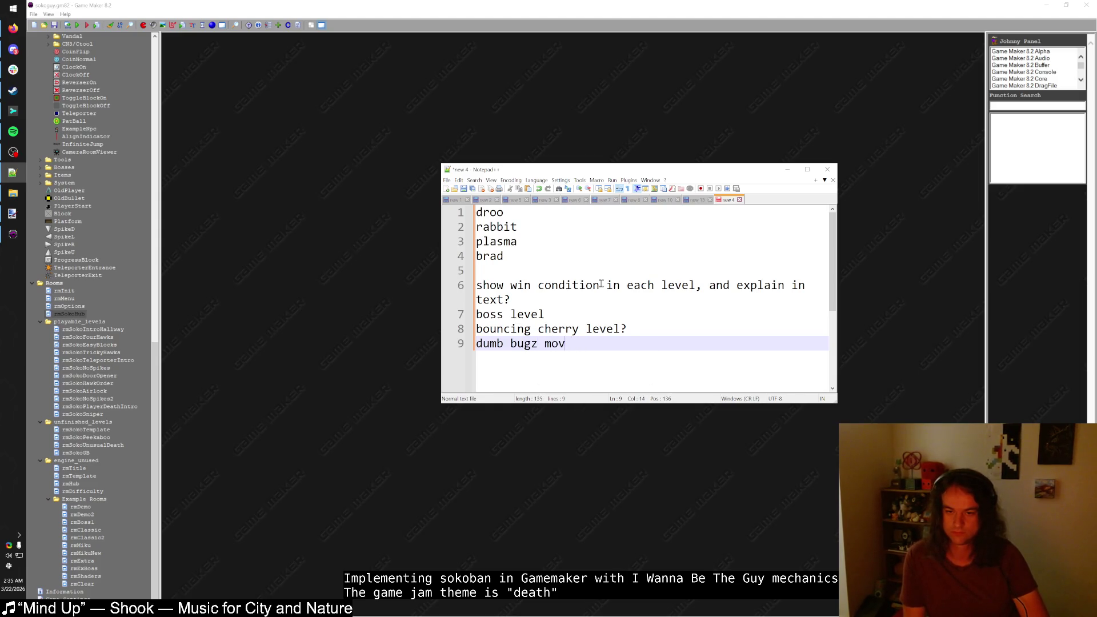
text(ing enemy?)
- Add the items 'GB level (last)', 'platforming mode?' and 'sound effects'
key(Return)
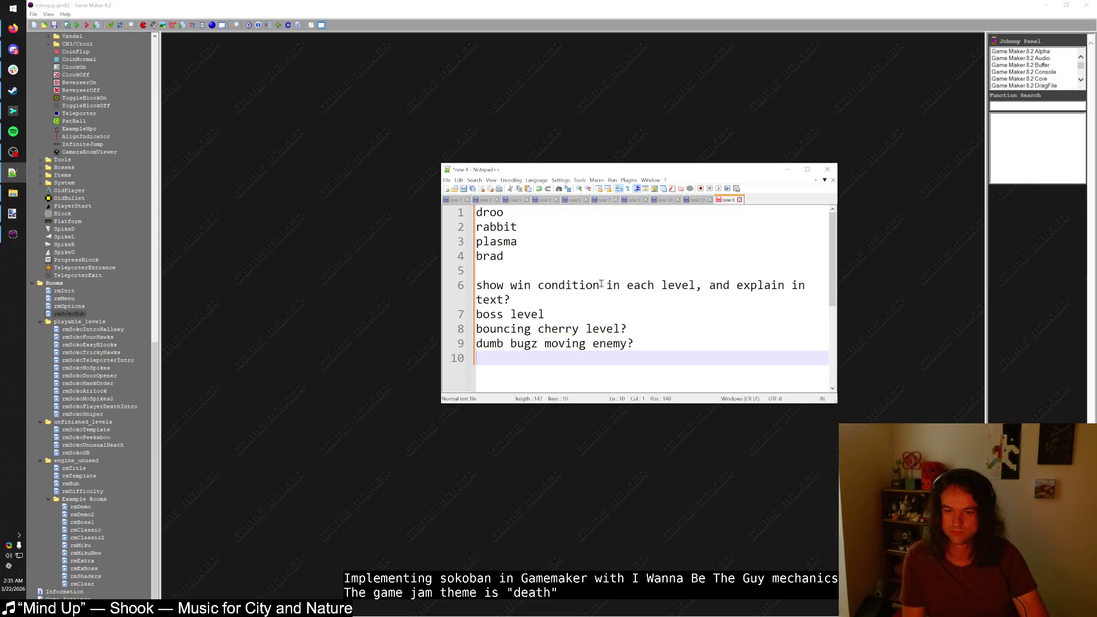
text(GB level)
key(ctrl+z)
key(ctrl+z)
key(ctrl+y)
key(ctrl+y)
text((last))
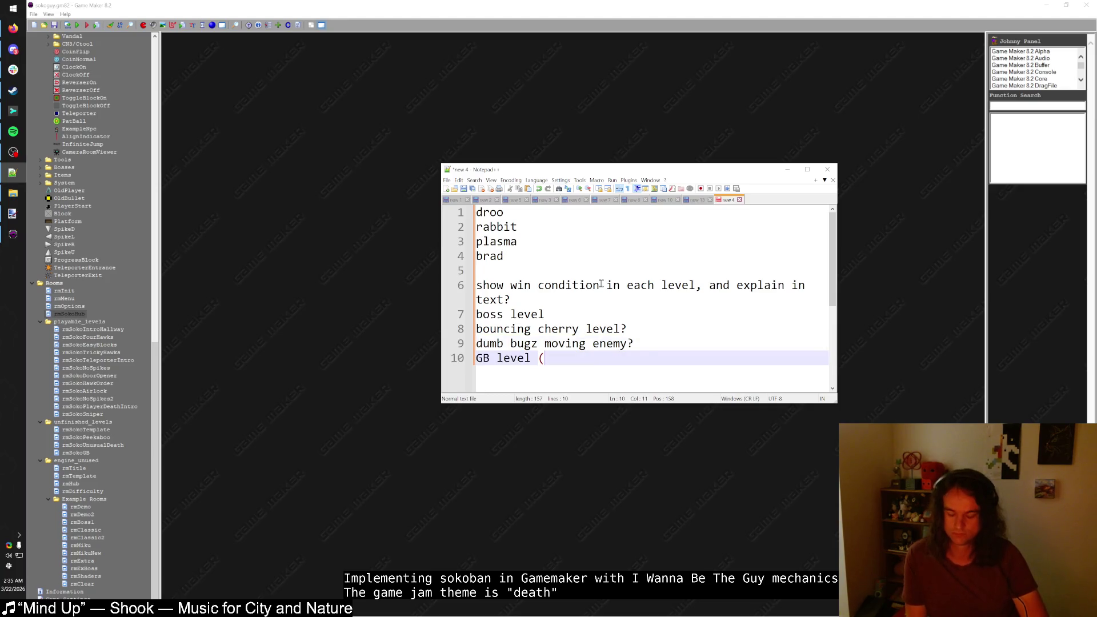
key(Return)
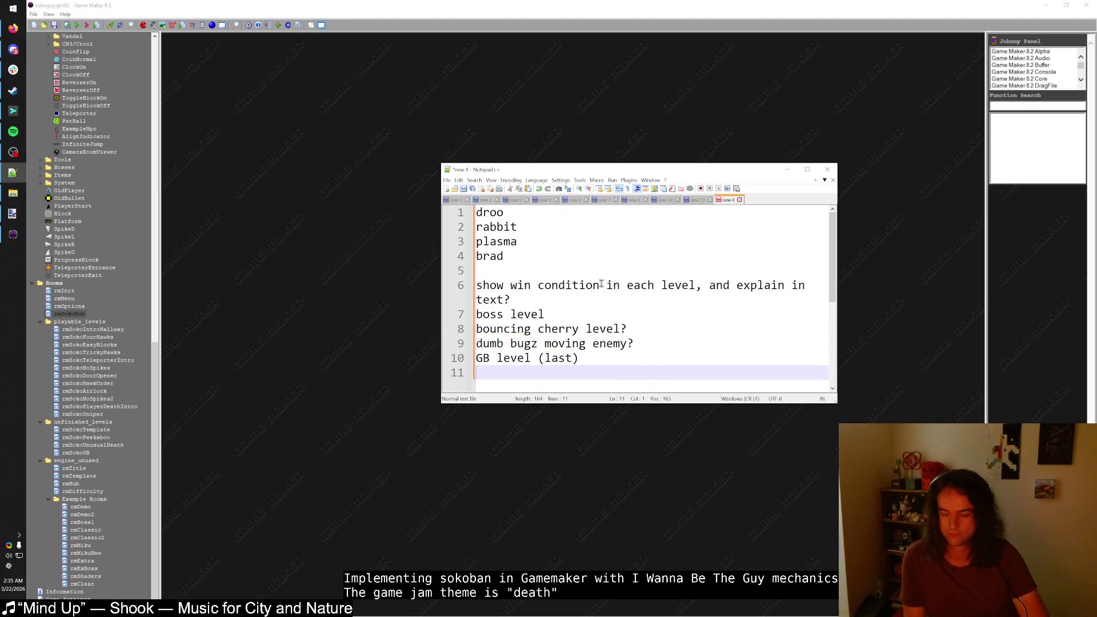
text(platforming mode?)
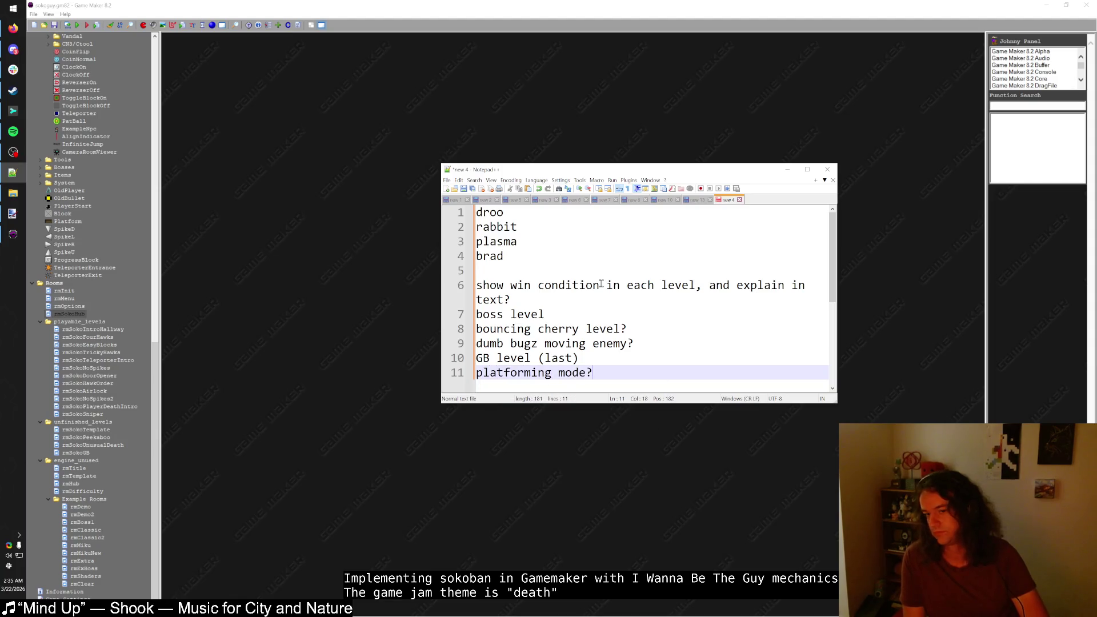
key(Return)
text(sound e)
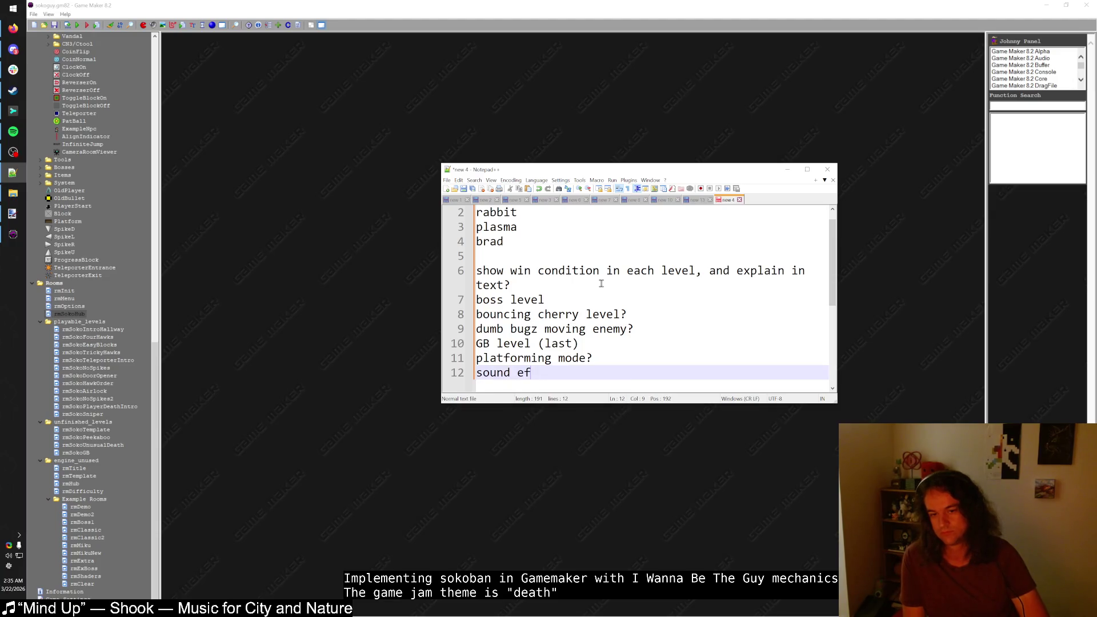
text(fects)
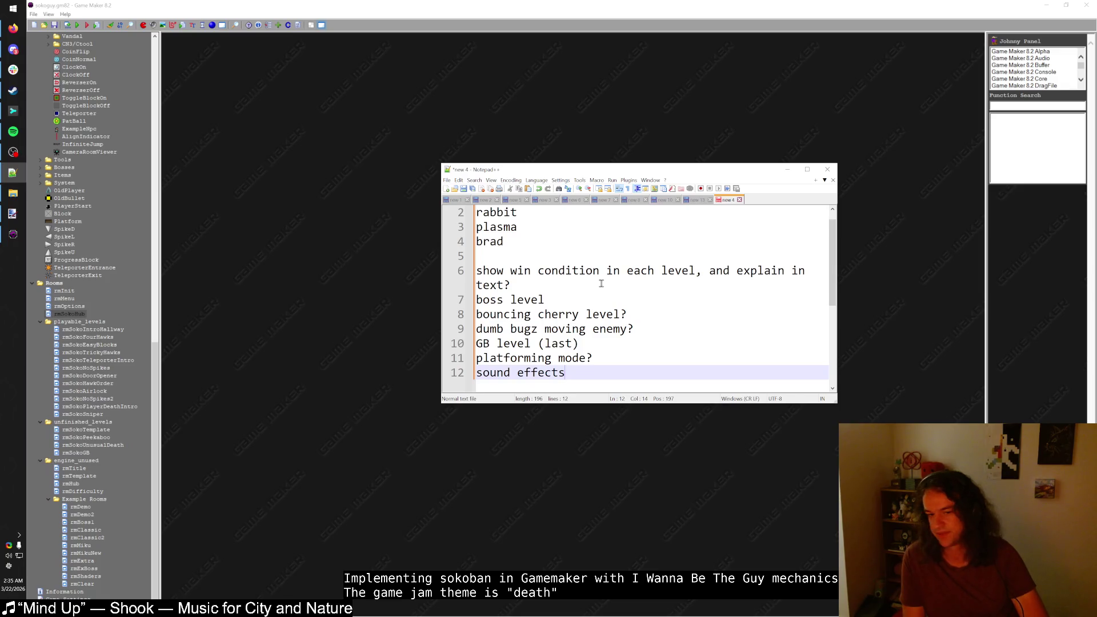
- Add an 'end screen/message' item and move it above 'platforming mode?'
key(Return)
key(BackSpace)
key(BackSpace)
text(end screen)
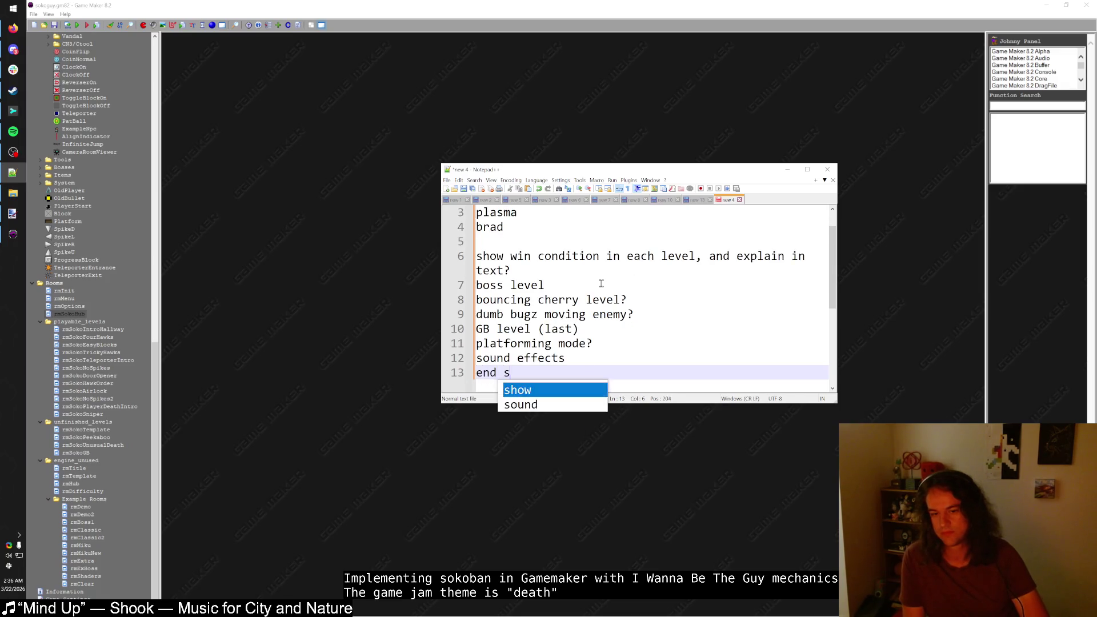
key(shift+Home)
key(ctrl+shift+Up)
key(ctrl+shift+Up)
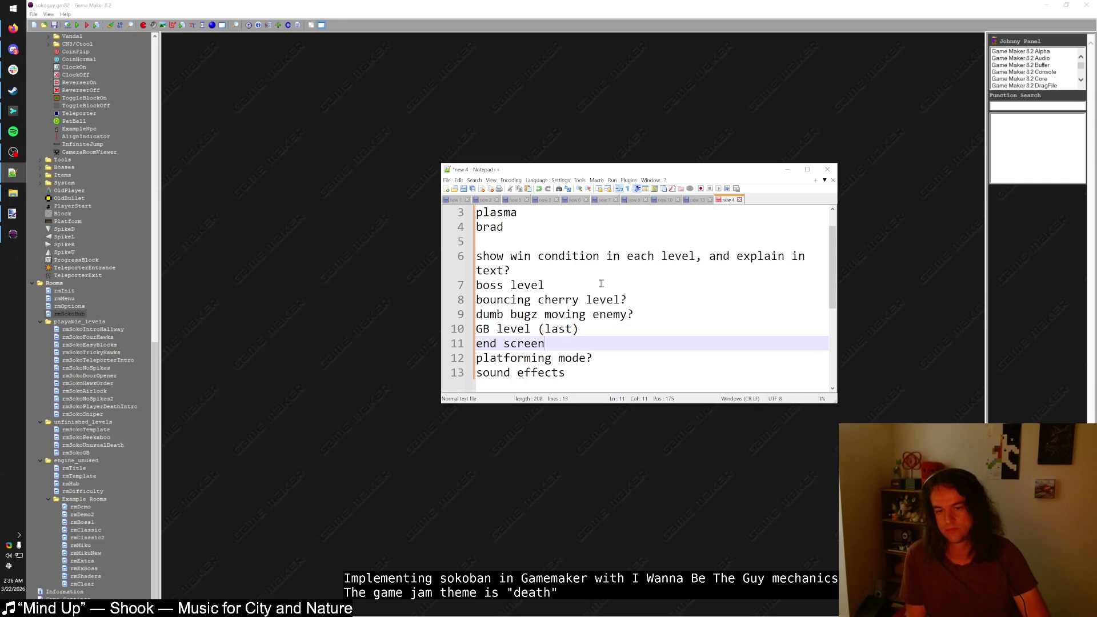
key(End)
key(Return)
key(BackSpace)
text(/em)
text(ssage)
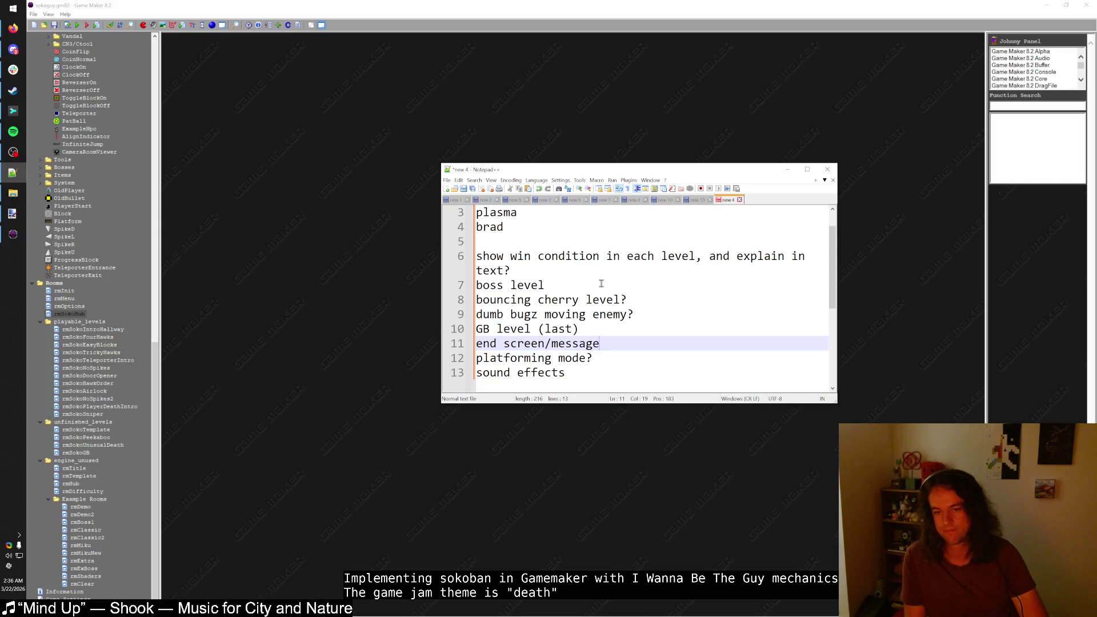
key(Down)
key(Down)
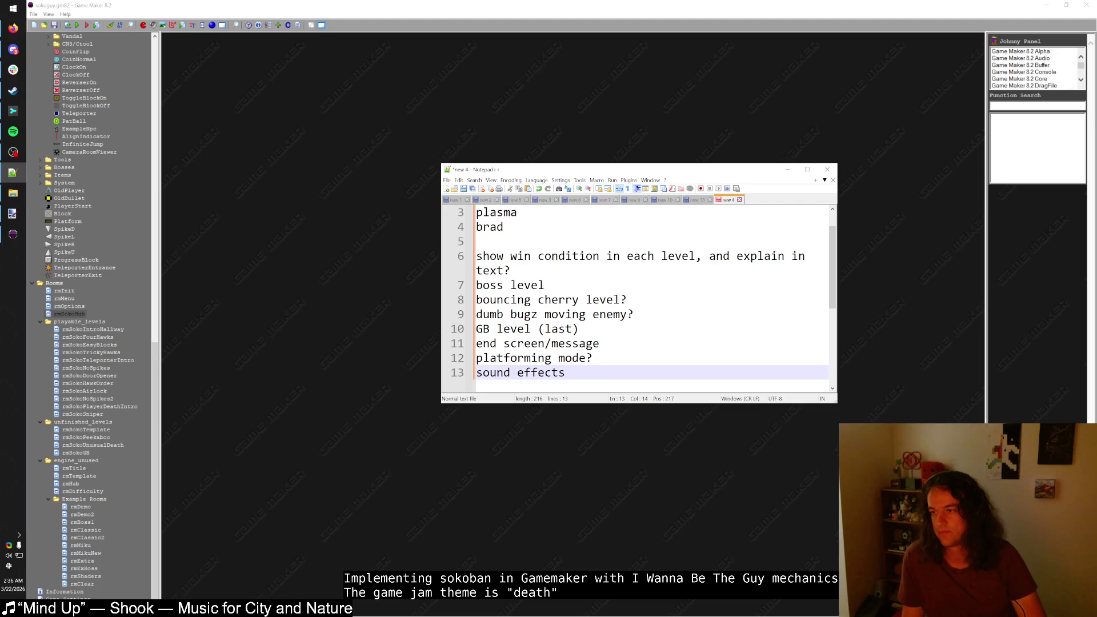
click(13, 131)
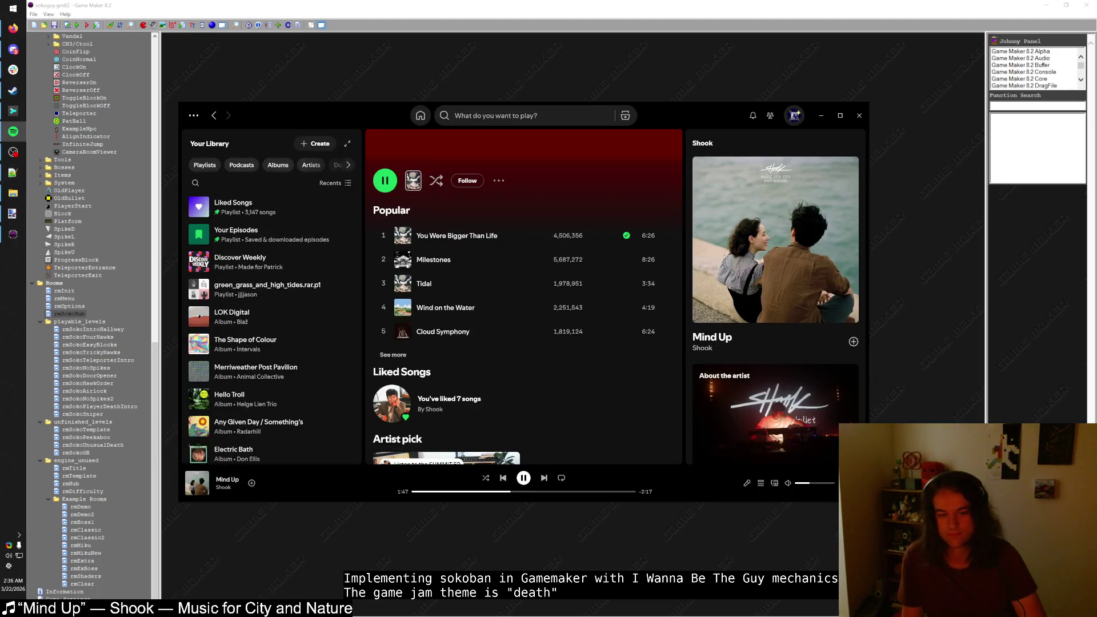
click(12, 131)
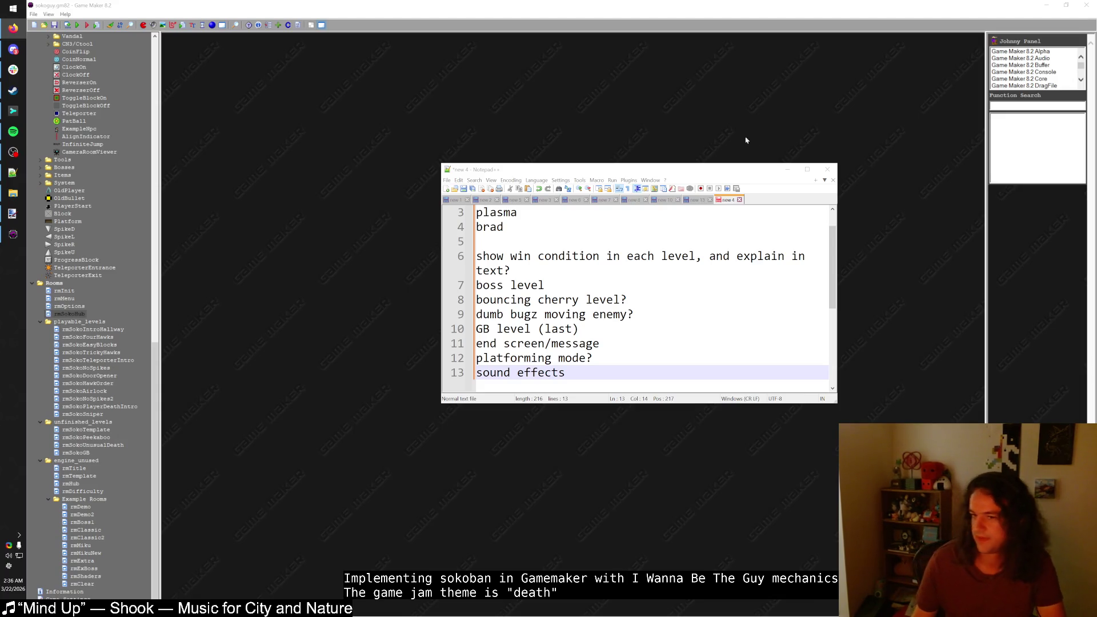
- In Sublime Merge, commit all modified and untracked files as 'Too late night stream - death block levels'
click(98, 49)
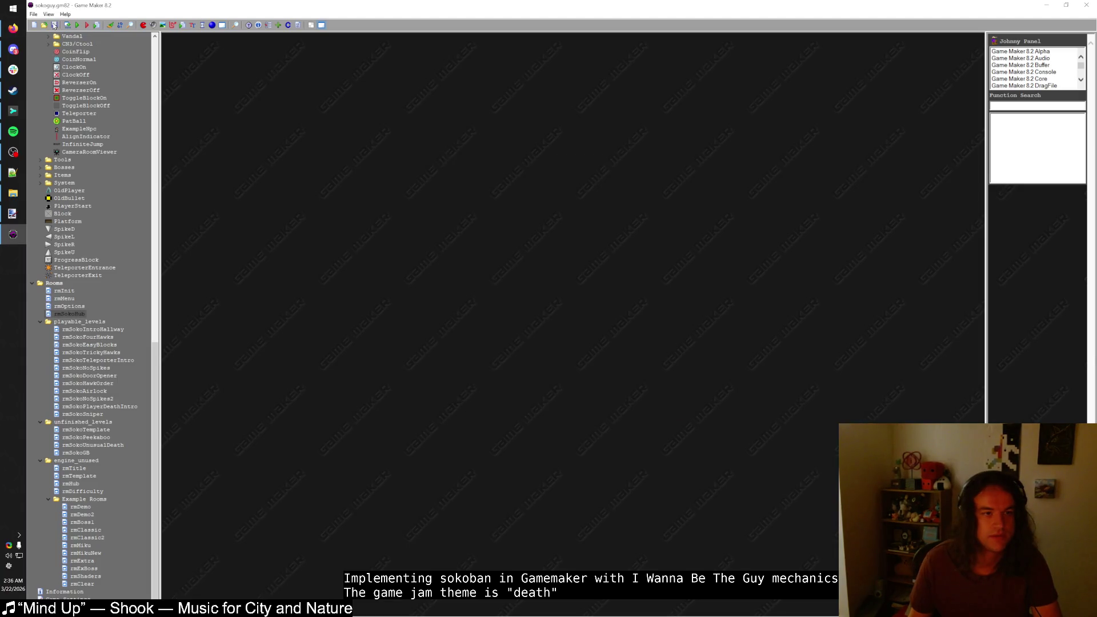
click(12, 111)
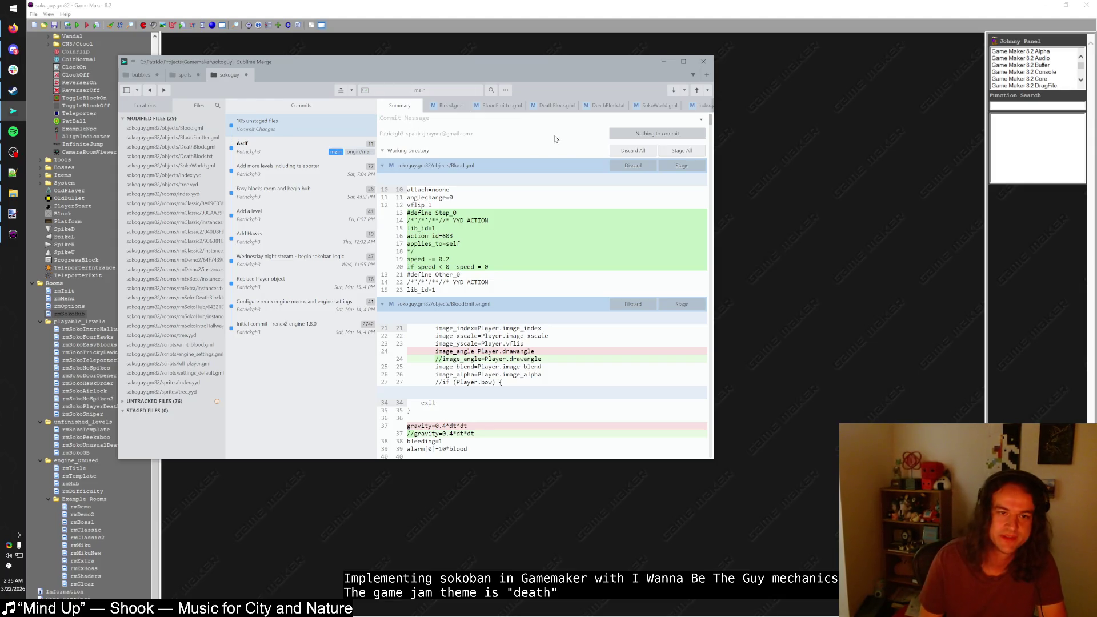
text(Too late niht stream -)
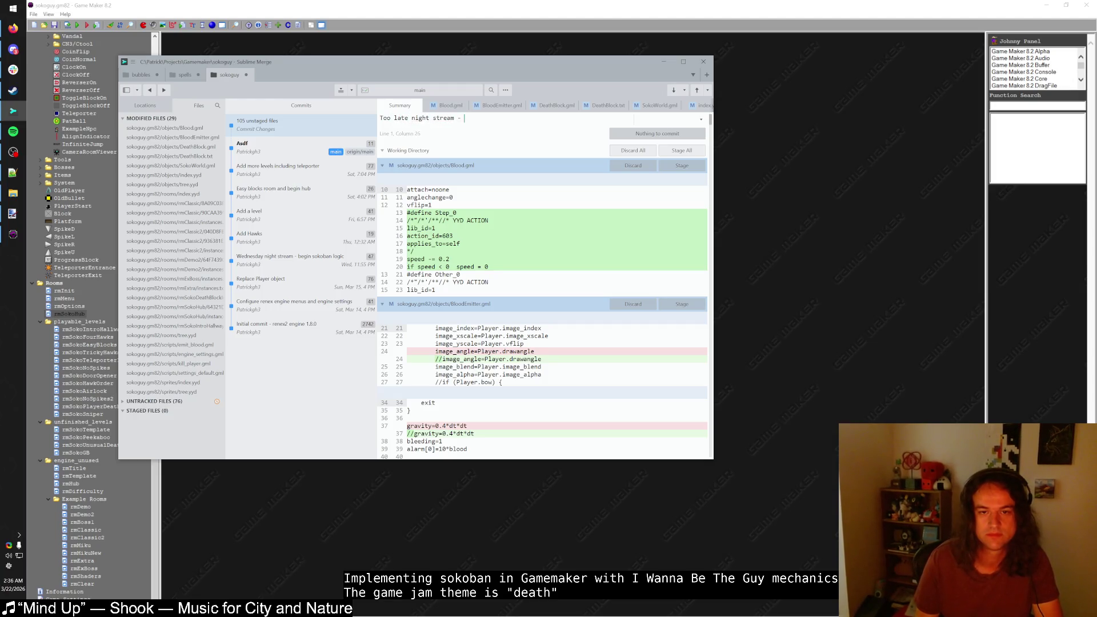
text(evels)
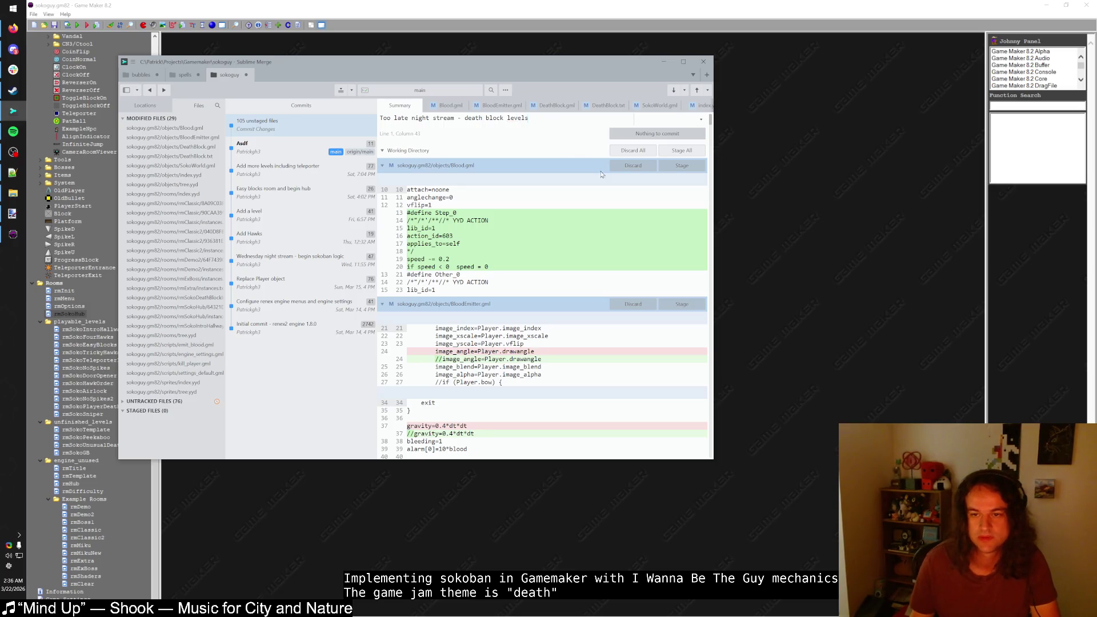
click(688, 153)
click(680, 167)
click(674, 133)
- Push main to origin, then bring up Firefox maximized
click(697, 90)
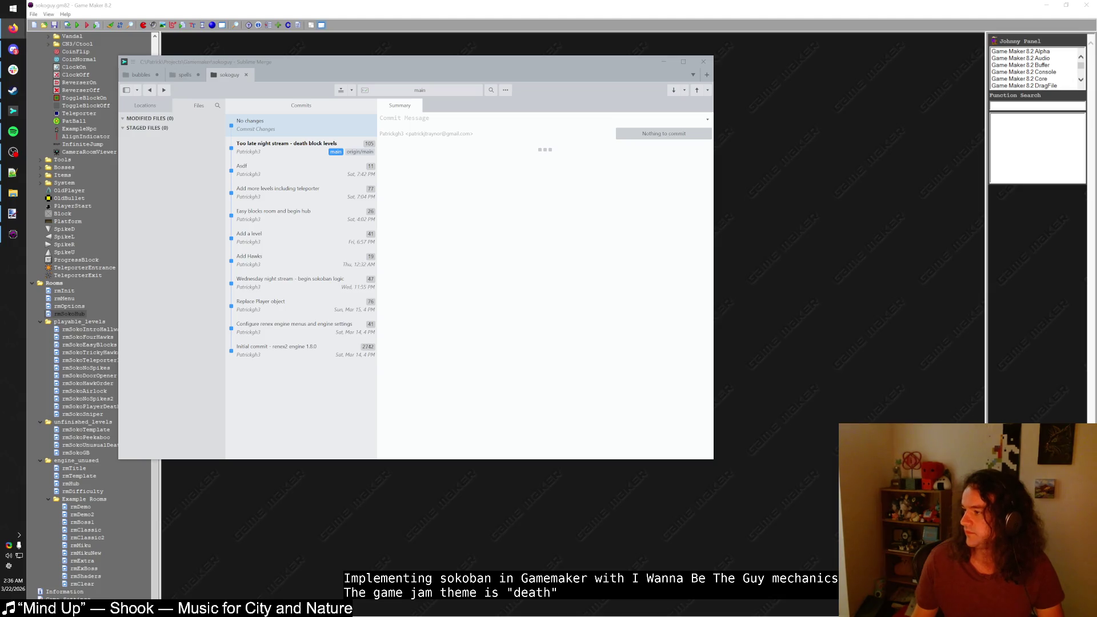
click(12, 27)
double_click(444, 5)
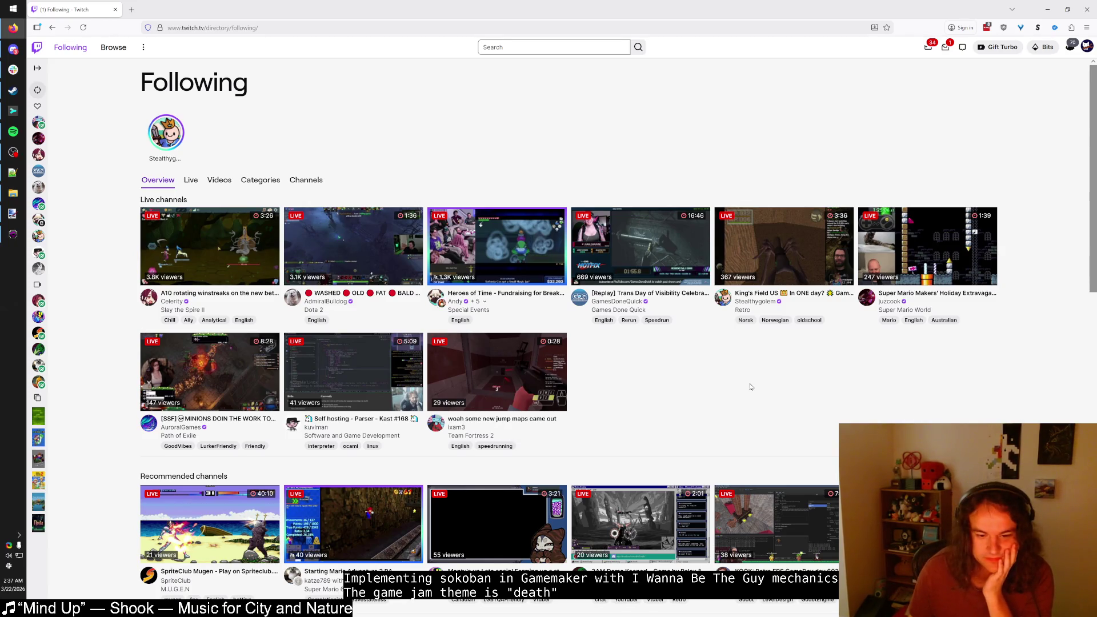
- Open the first live I Wanna Be the Guy stream from Following Categories in a new tab, unmuted at 24% volume
scroll(783, 387, down, 12)
scroll(745, 388, up, 4)
scroll(744, 388, up, 10)
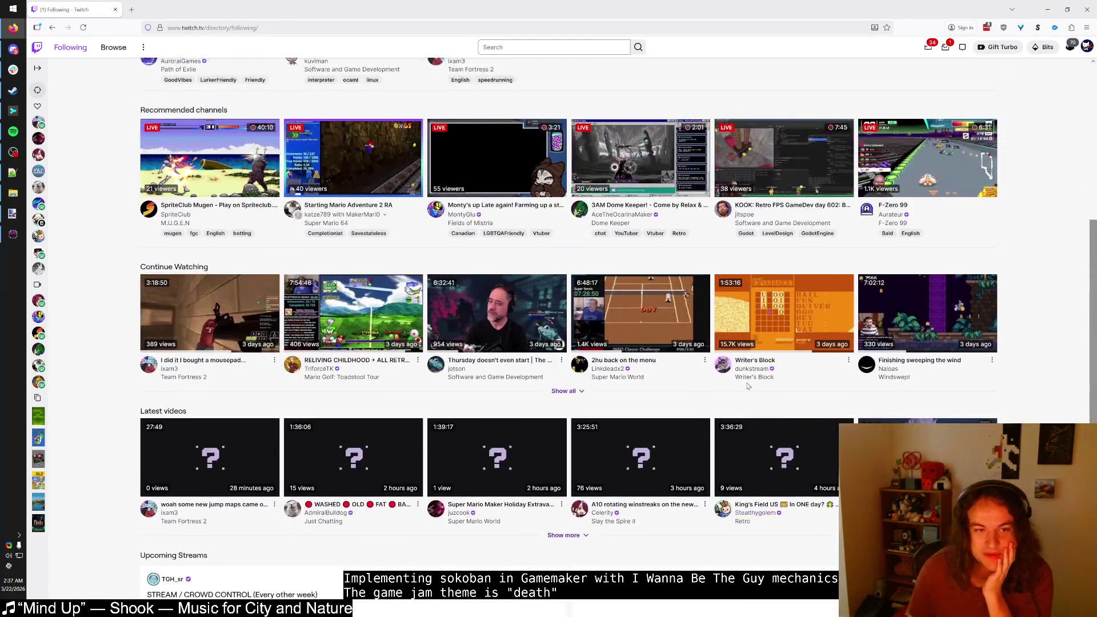
click(260, 181)
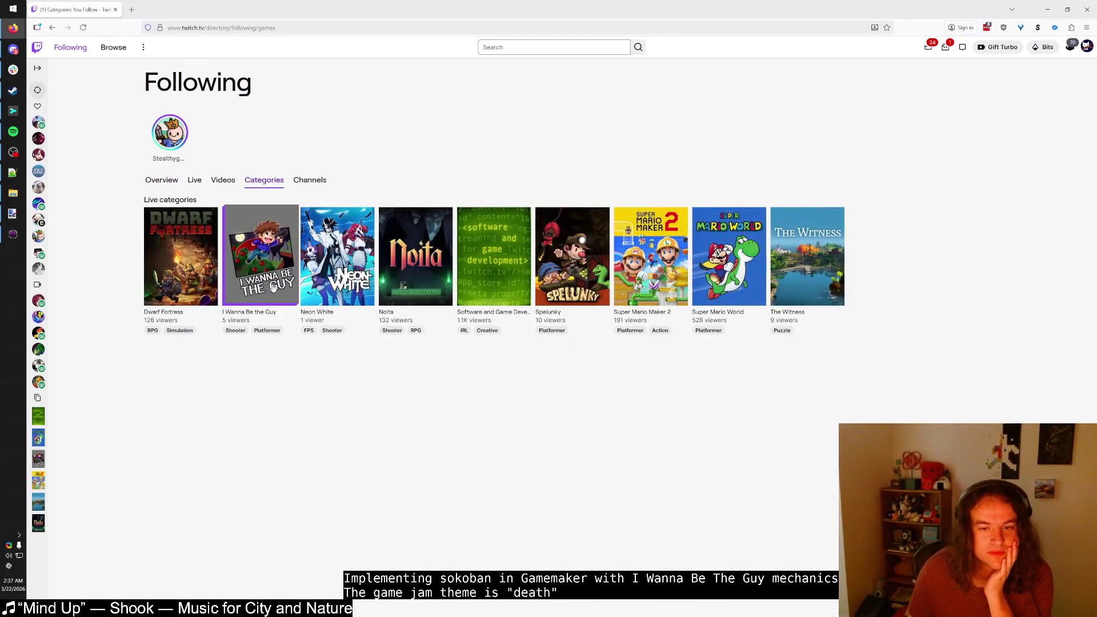
click(270, 278)
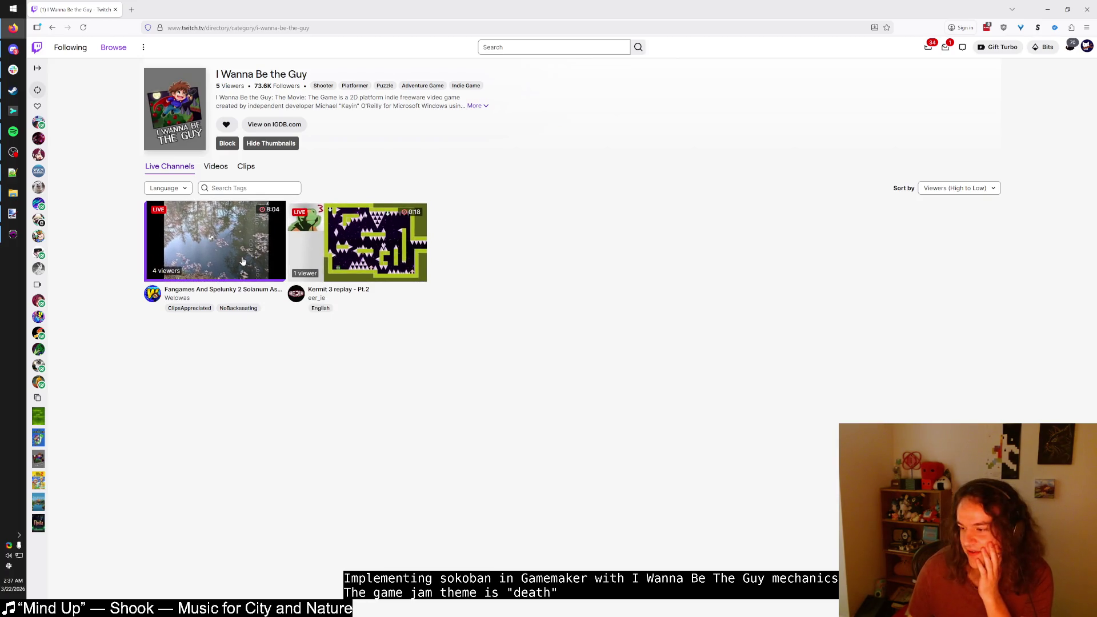
middle_click(242, 264)
click(169, 9)
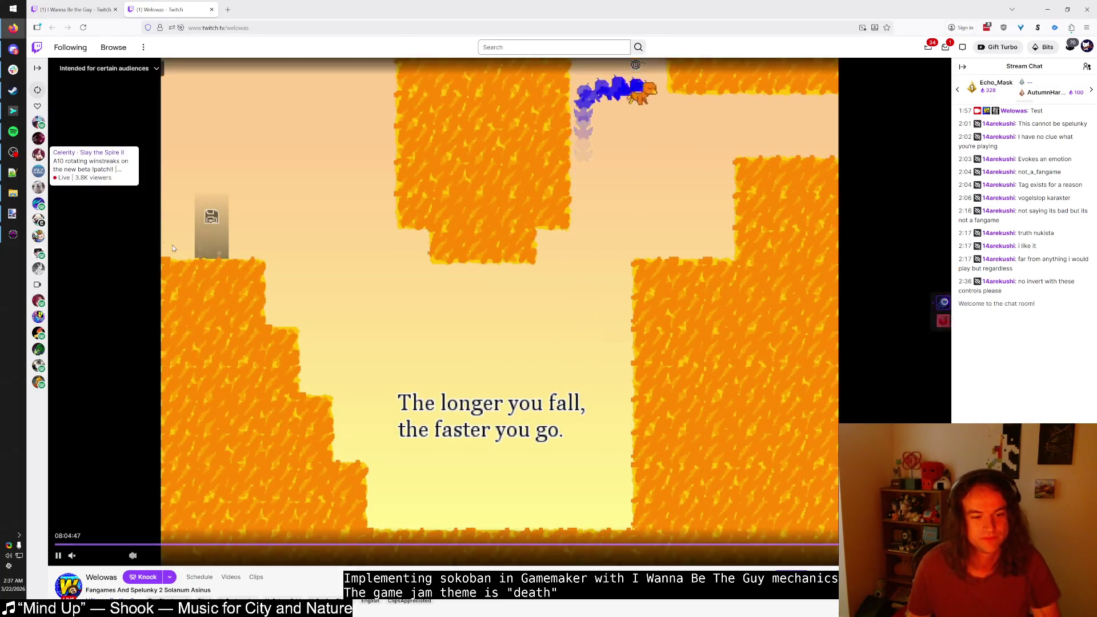
click(92, 557)
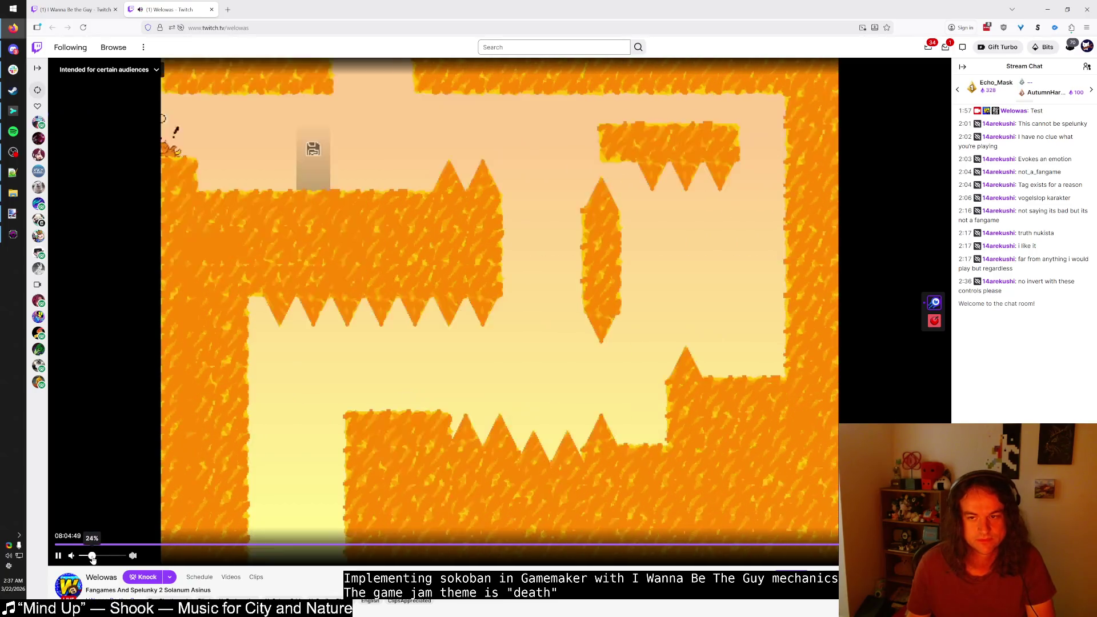